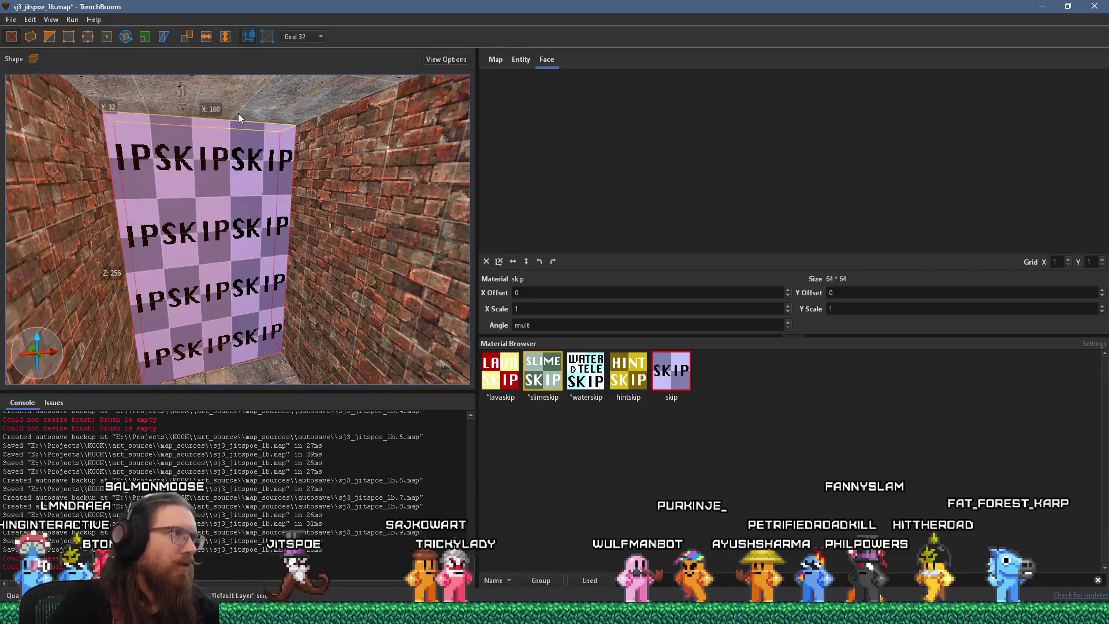
Step: Turn the pink skip brush into a trigger_void brush entity
{"action": "mouse_move", "coordinate": [342, 391]}
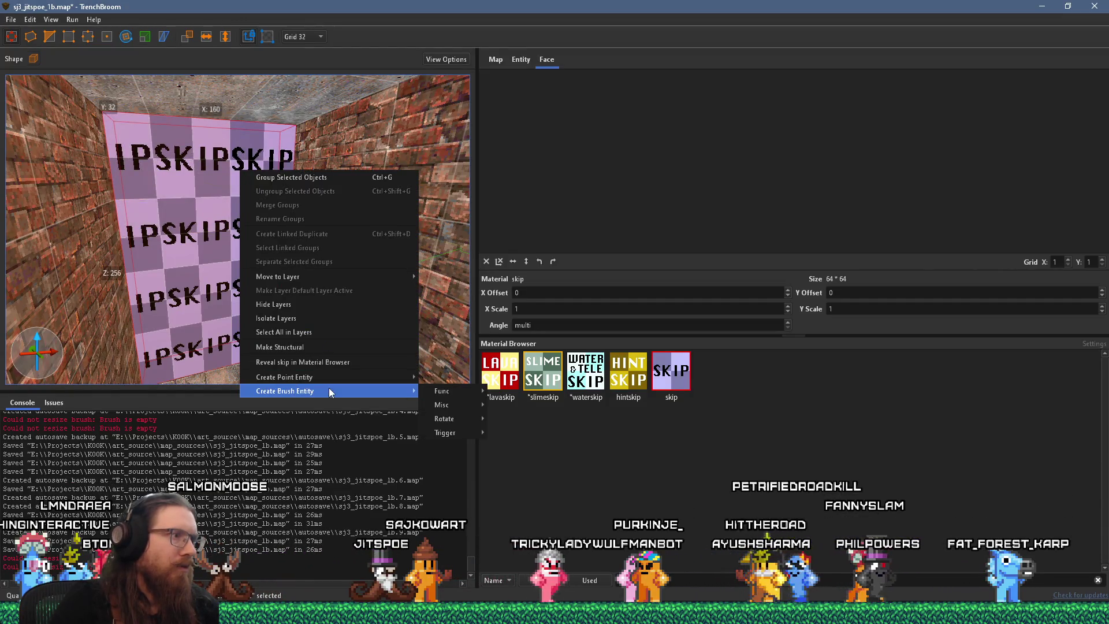
{"action": "mouse_move", "coordinate": [453, 432]}
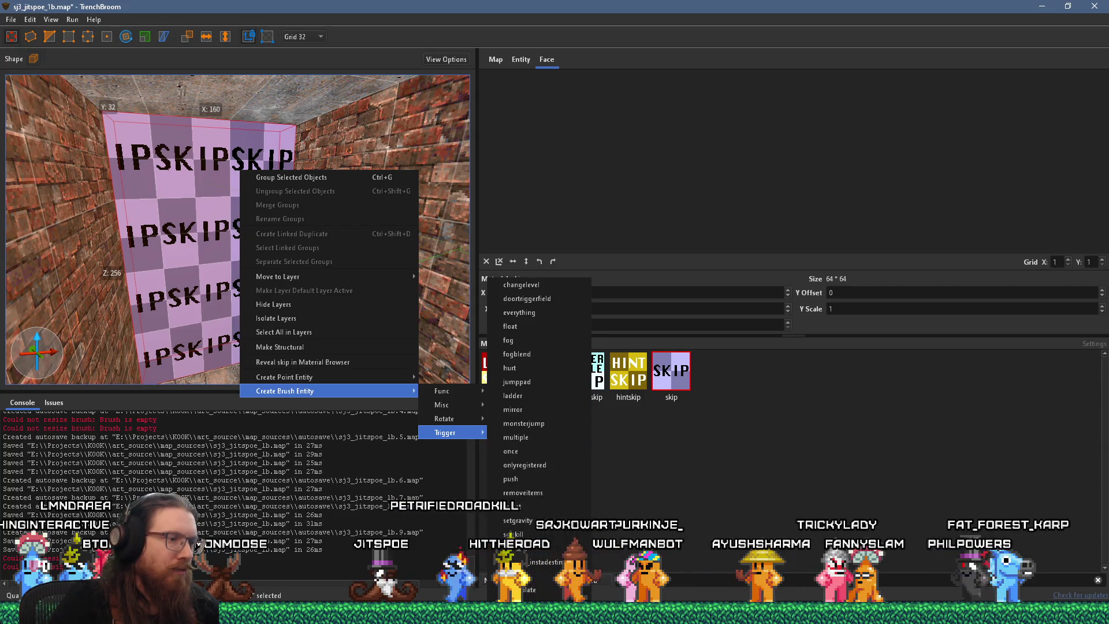
{"action": "left_click", "coordinate": [514, 603]}
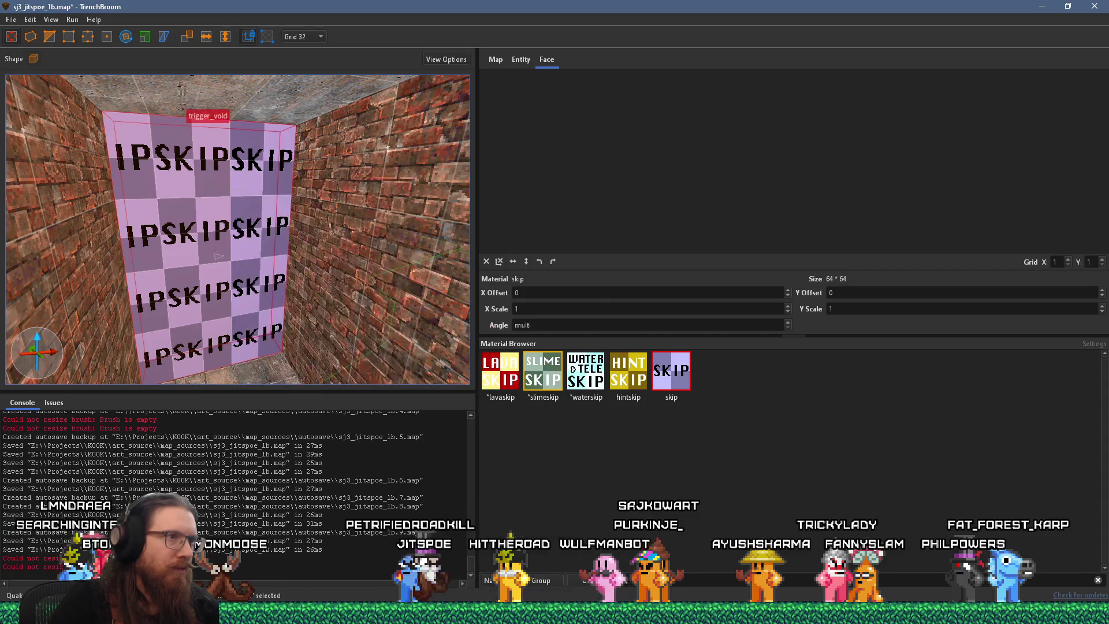
Step: Show the trigger_void's entity properties and void-area class description in the inspector
{"action": "left_click", "coordinate": [520, 59]}
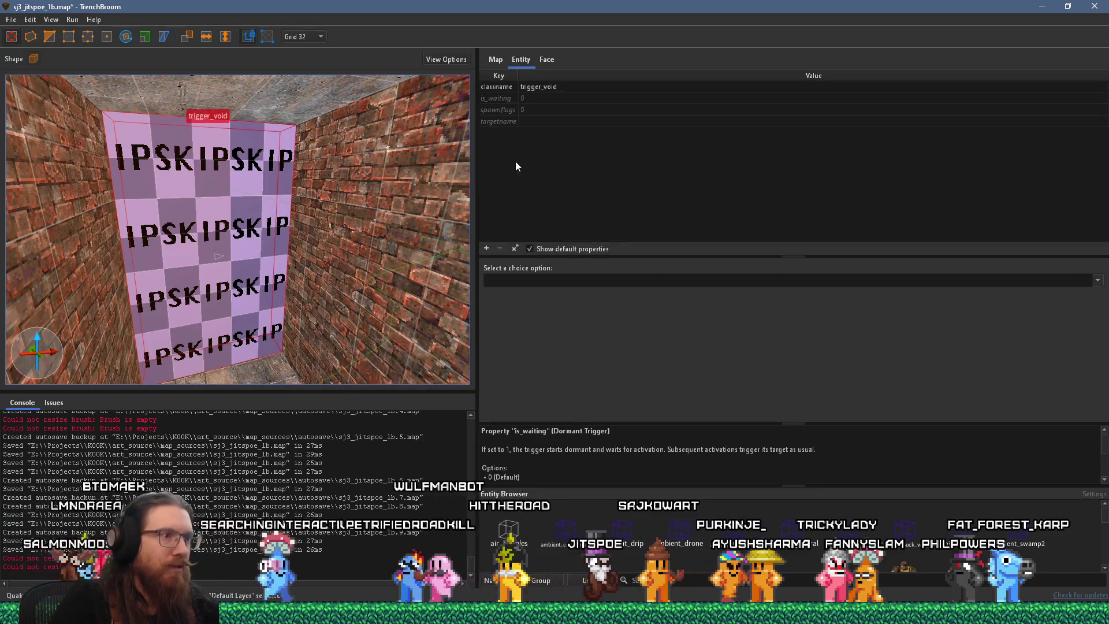
{"action": "scroll", "coordinate": [605, 459], "scroll_direction": "down", "scroll_amount": 2}
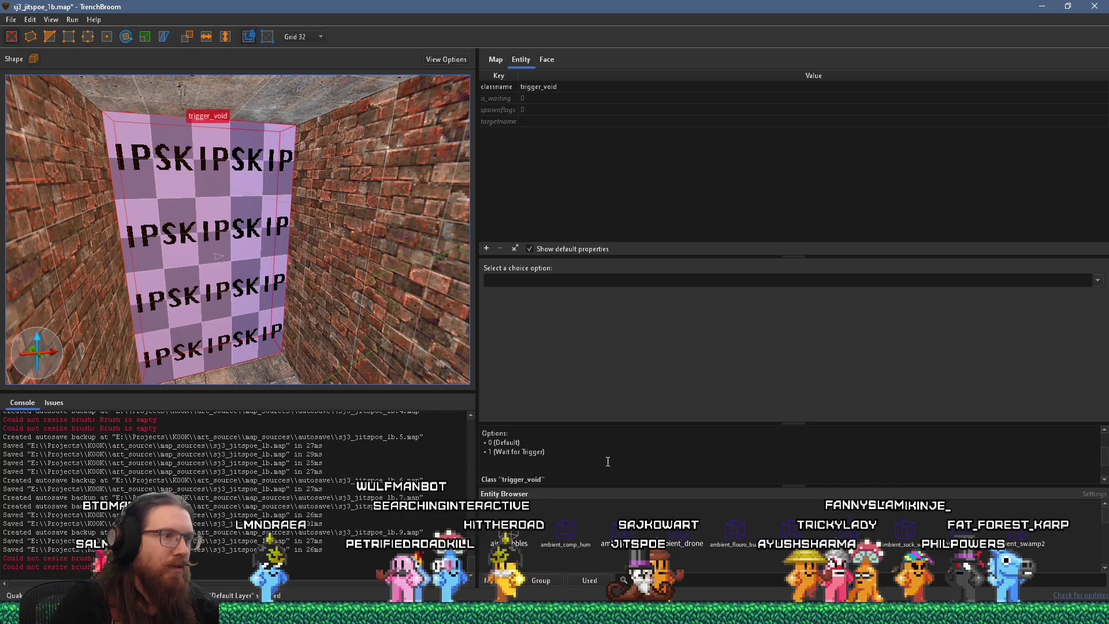
{"action": "scroll", "coordinate": [608, 461], "scroll_direction": "down", "scroll_amount": 2}
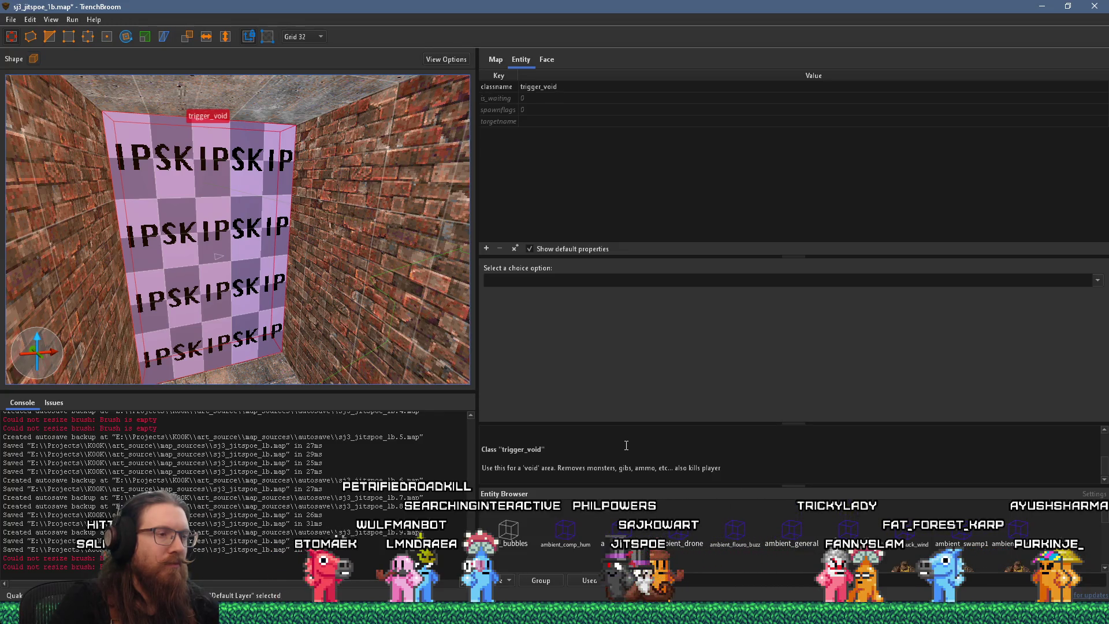
{"action": "right_click", "coordinate": [215, 253]}
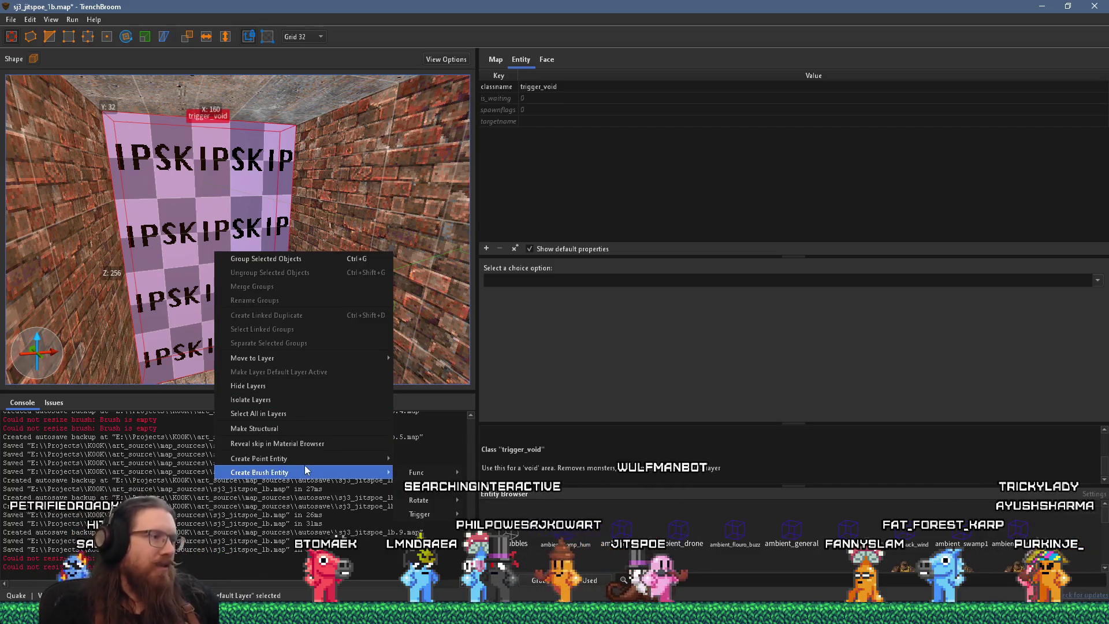
Step: Change the brush entity from trigger_void to trigger_fog and start editing its fog_color value
{"action": "mouse_move", "coordinate": [307, 471]}
{"action": "mouse_move", "coordinate": [419, 513]}
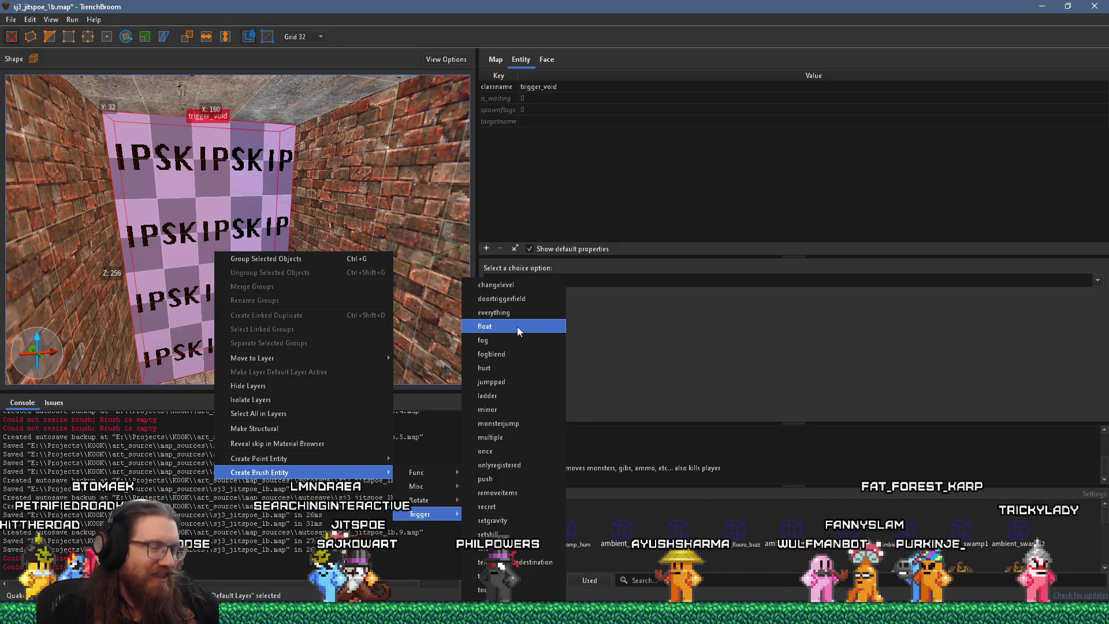
{"action": "left_click", "coordinate": [516, 342]}
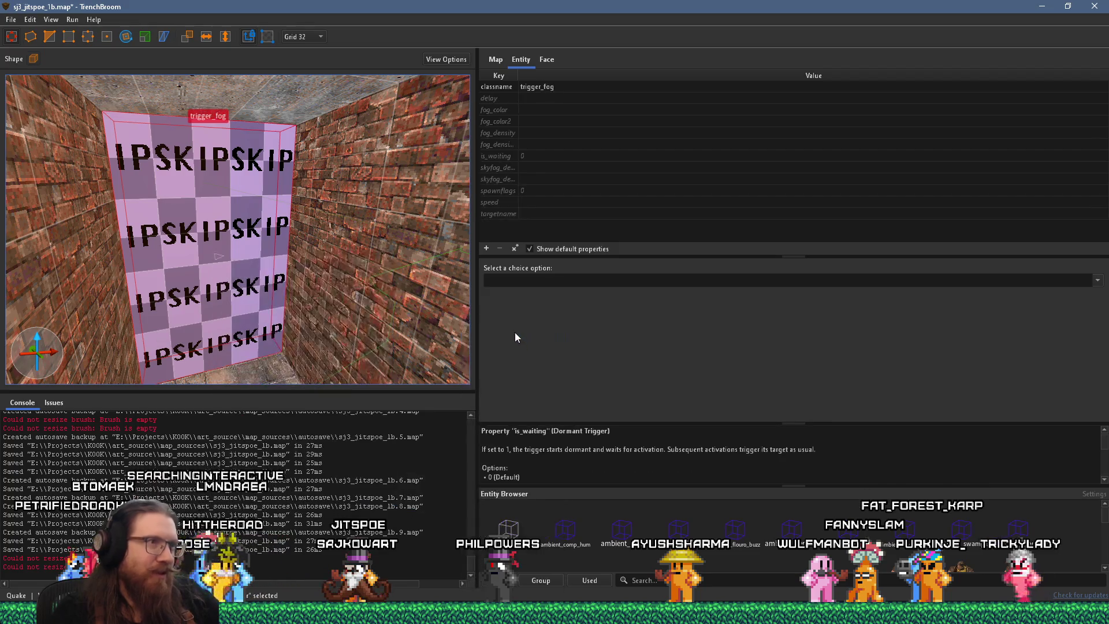
{"action": "left_click", "coordinate": [528, 114]}
{"action": "left_click", "coordinate": [529, 114]}
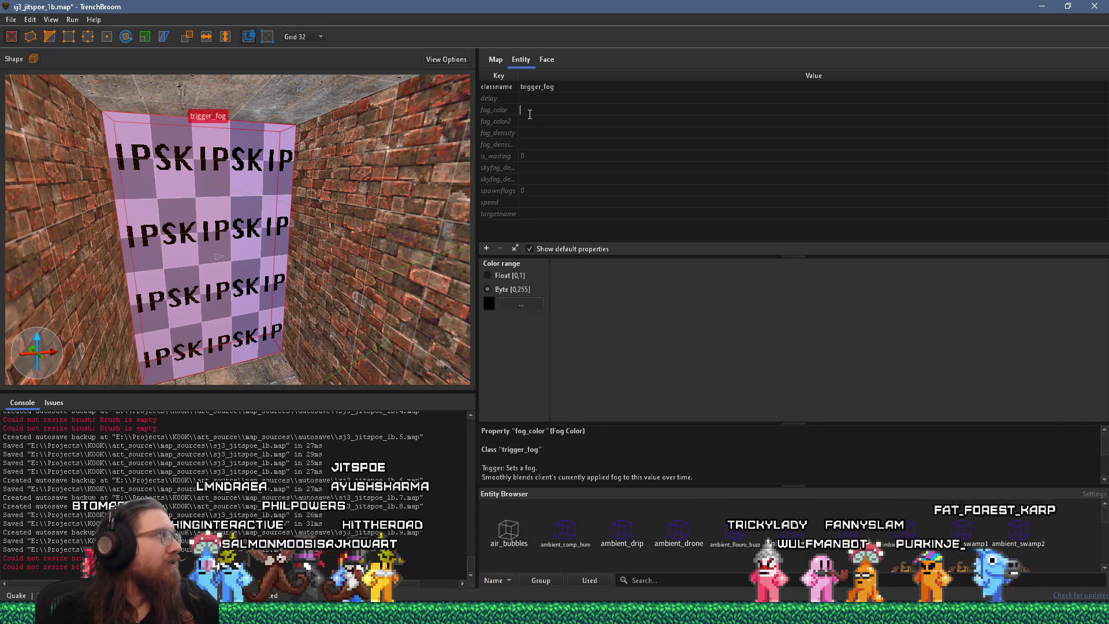
{"action": "left_click", "coordinate": [508, 305]}
{"action": "left_click", "coordinate": [644, 289]}
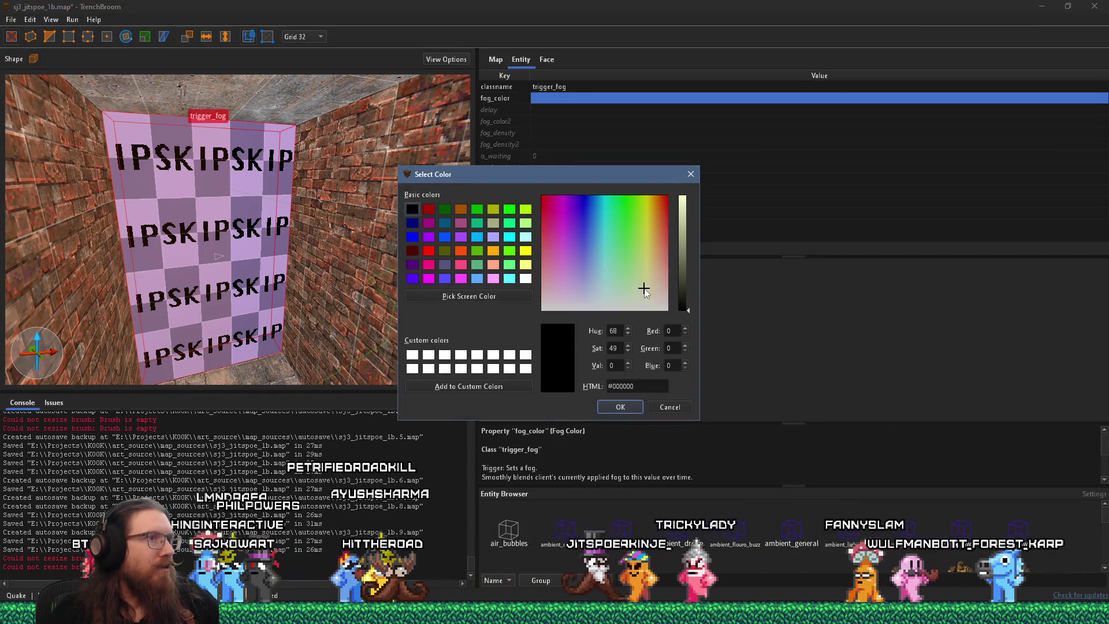
{"action": "left_click", "coordinate": [652, 268]}
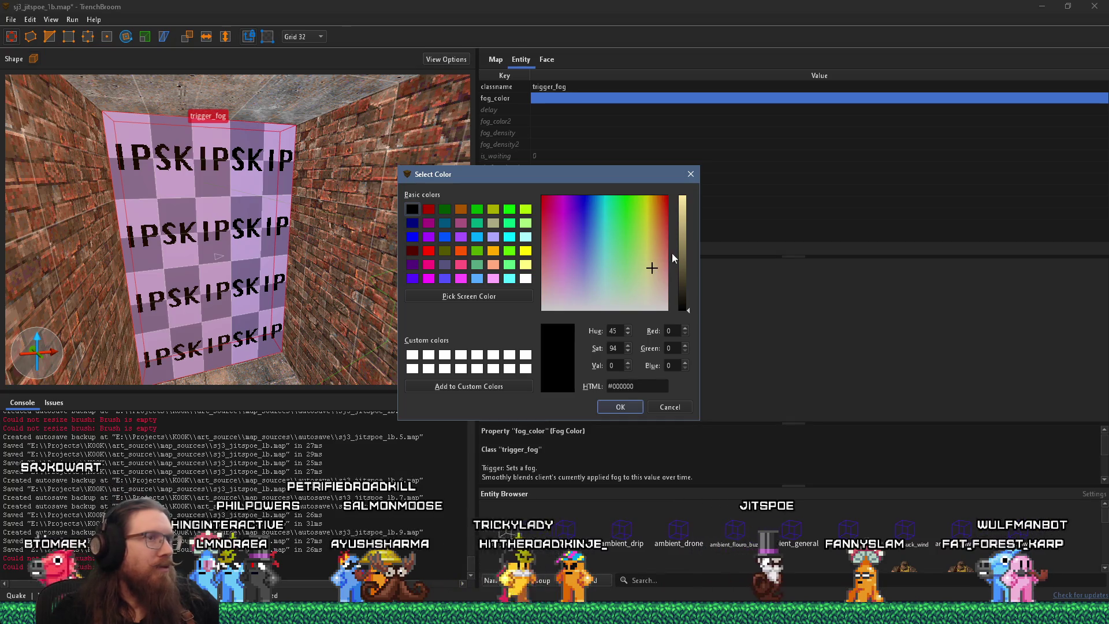
{"action": "left_click", "coordinate": [688, 238]}
{"action": "left_click", "coordinate": [689, 227]}
{"action": "mouse_move", "coordinate": [689, 228]}
{"action": "left_mouse_down"}
{"action": "mouse_move", "coordinate": [689, 211]}
{"action": "mouse_move", "coordinate": [682, 238]}
{"action": "left_mouse_up"}
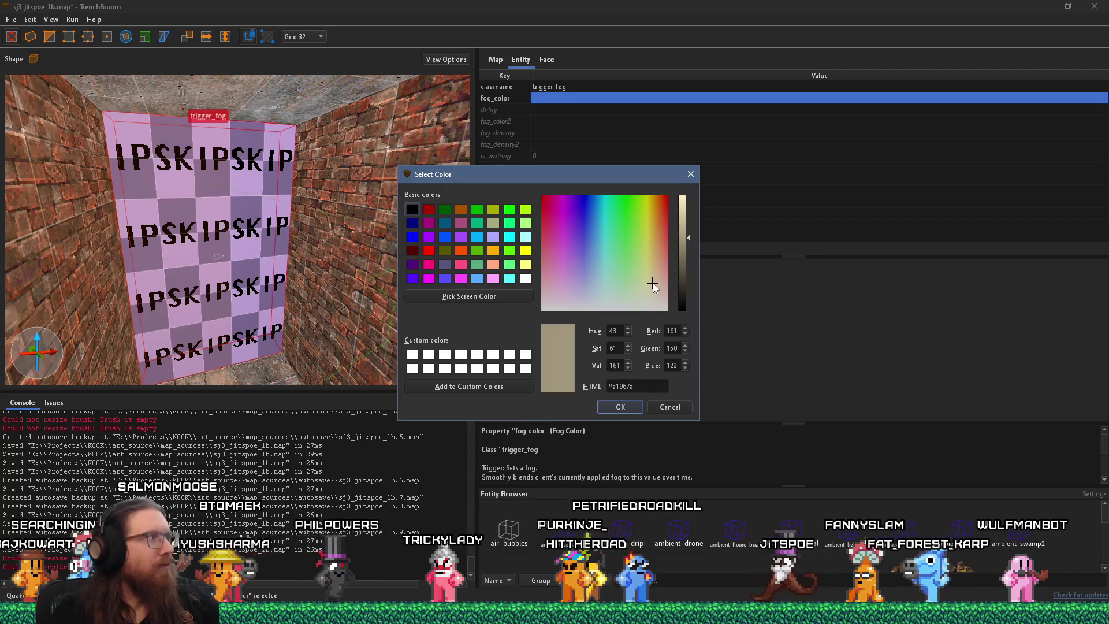
{"action": "left_click", "coordinate": [653, 281]}
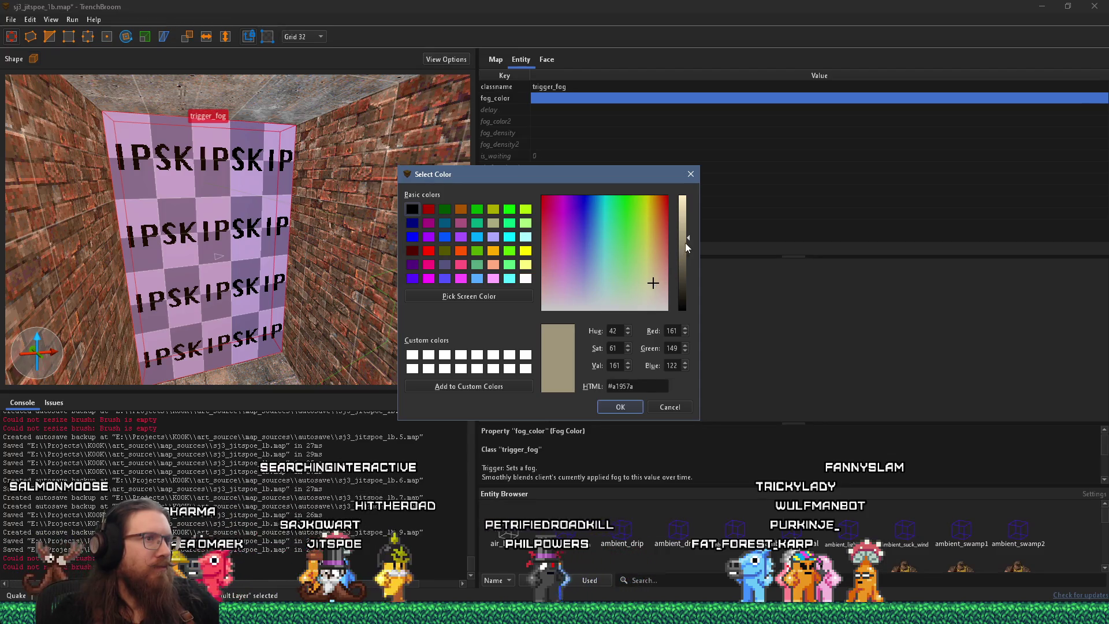
{"action": "left_click", "coordinate": [685, 244]}
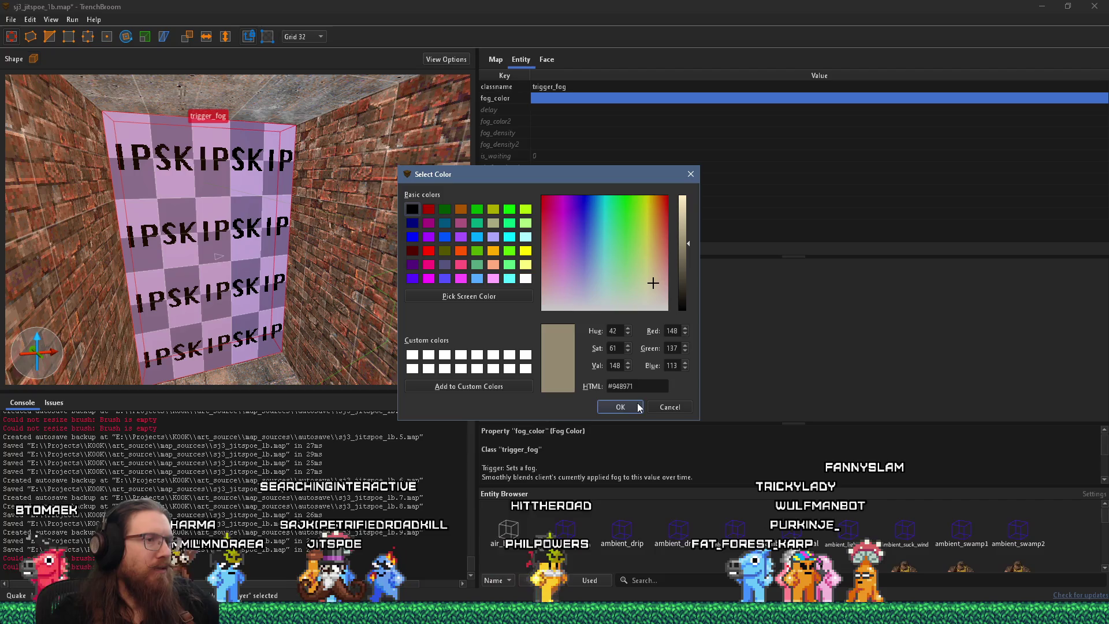
{"action": "left_click", "coordinate": [620, 407]}
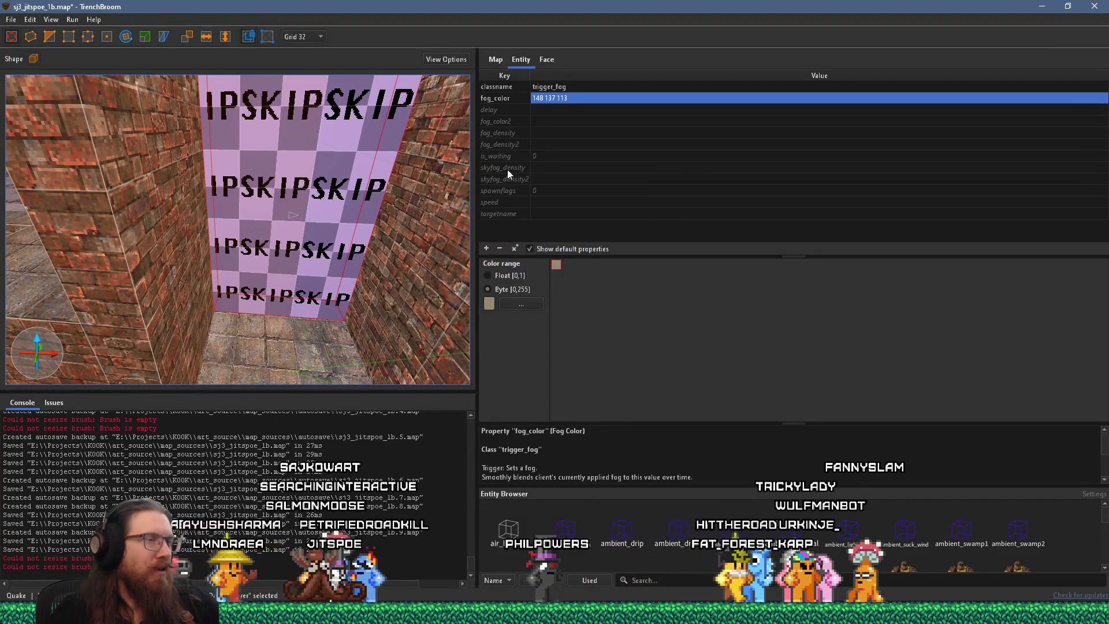
Step: Select fog_color2 and enlarge the description pane to read the end fog colour's full explanation
{"action": "left_click", "coordinate": [522, 121]}
{"action": "mouse_move", "coordinate": [666, 422]}
{"action": "left_mouse_down"}
{"action": "mouse_move", "coordinate": [670, 359]}
{"action": "mouse_move", "coordinate": [678, 365]}
{"action": "left_mouse_up"}
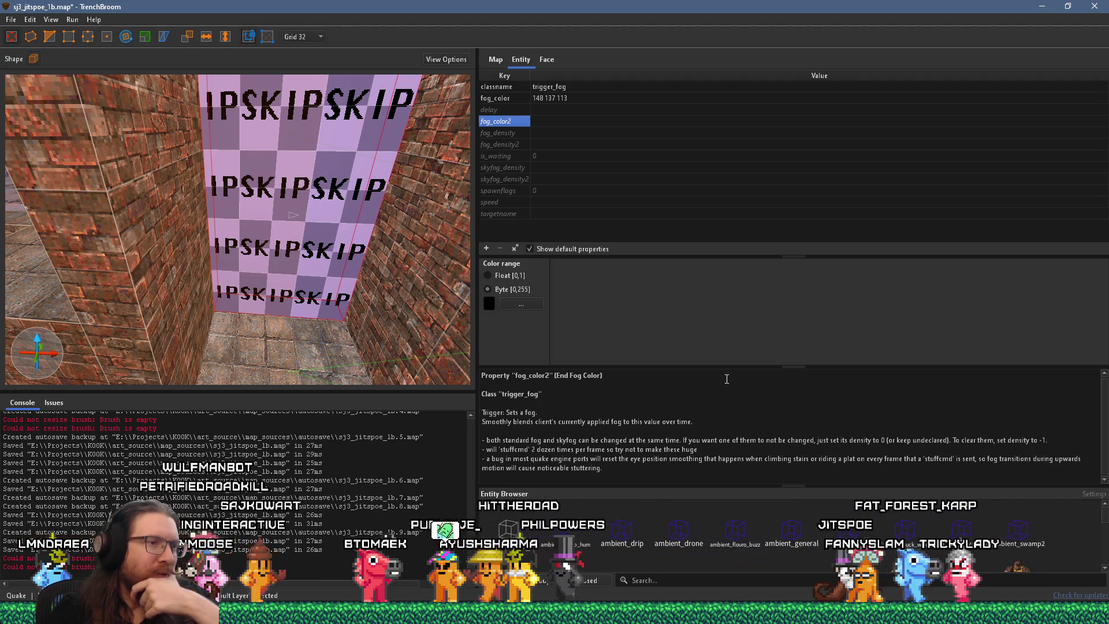
{"action": "scroll", "coordinate": [326, 312], "scroll_direction": "up", "scroll_amount": 5}
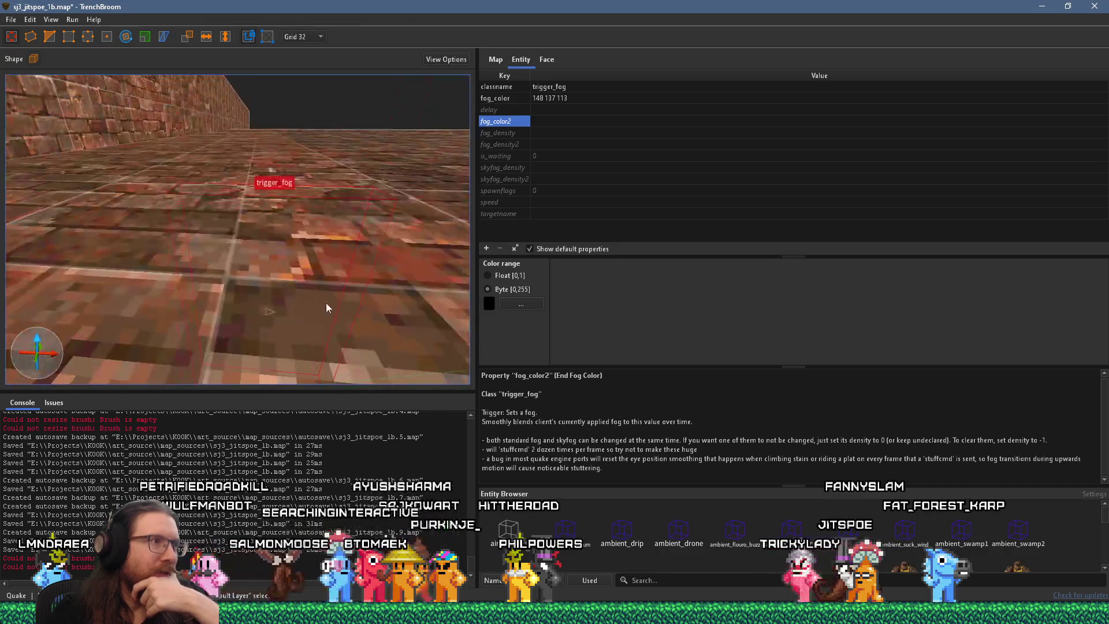
{"action": "scroll", "coordinate": [326, 312], "scroll_direction": "down", "scroll_amount": 5}
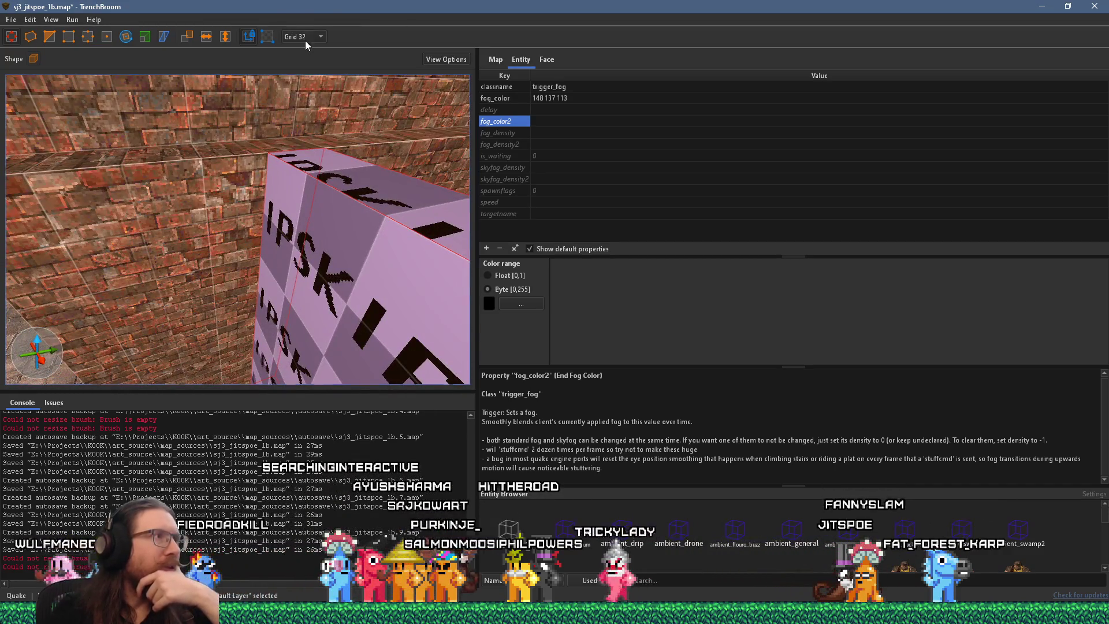
Step: Switch the grid from 32 to Grid 4 and drag a face of the trigger_fog brush
{"action": "left_click", "coordinate": [305, 39]}
{"action": "left_click", "coordinate": [315, 83]}
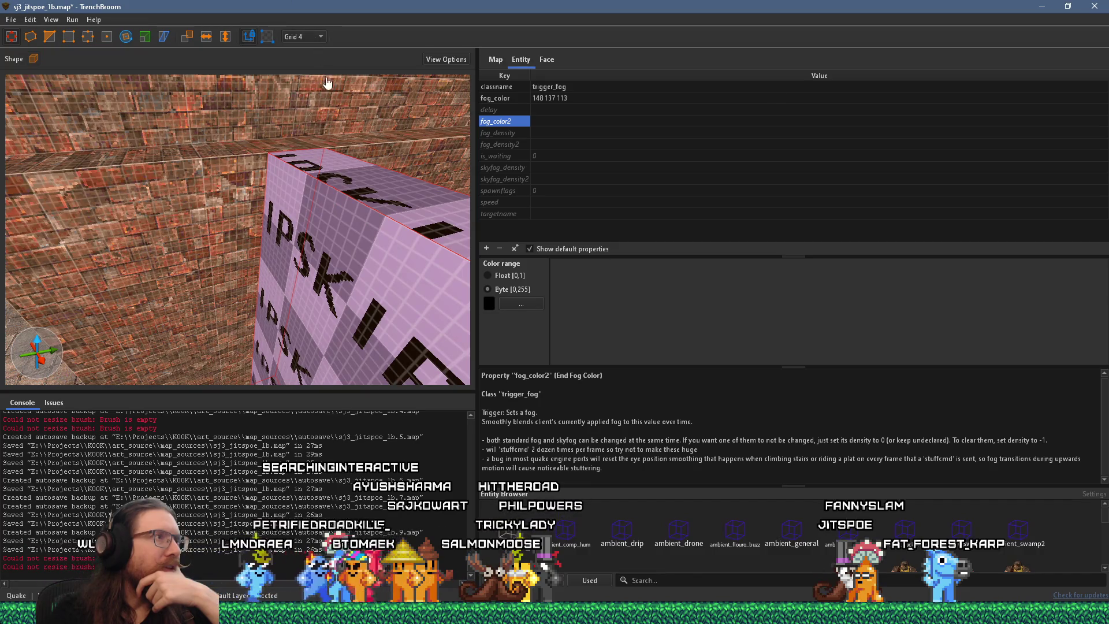
{"action": "scroll", "coordinate": [273, 113], "scroll_direction": "up", "scroll_amount": 5}
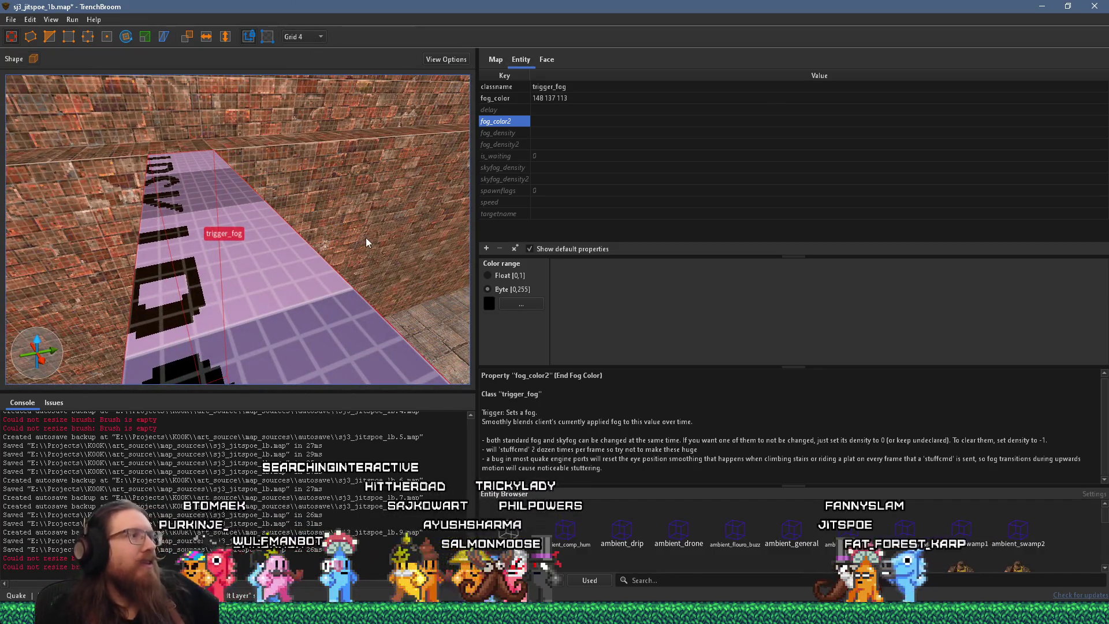
{"action": "mouse_move", "coordinate": [312, 251]}
{"action": "left_mouse_down"}
{"action": "mouse_move", "coordinate": [202, 268]}
{"action": "mouse_move", "coordinate": [300, 255]}
{"action": "mouse_move", "coordinate": [324, 180]}
{"action": "mouse_move", "coordinate": [429, 204]}
{"action": "left_mouse_up"}
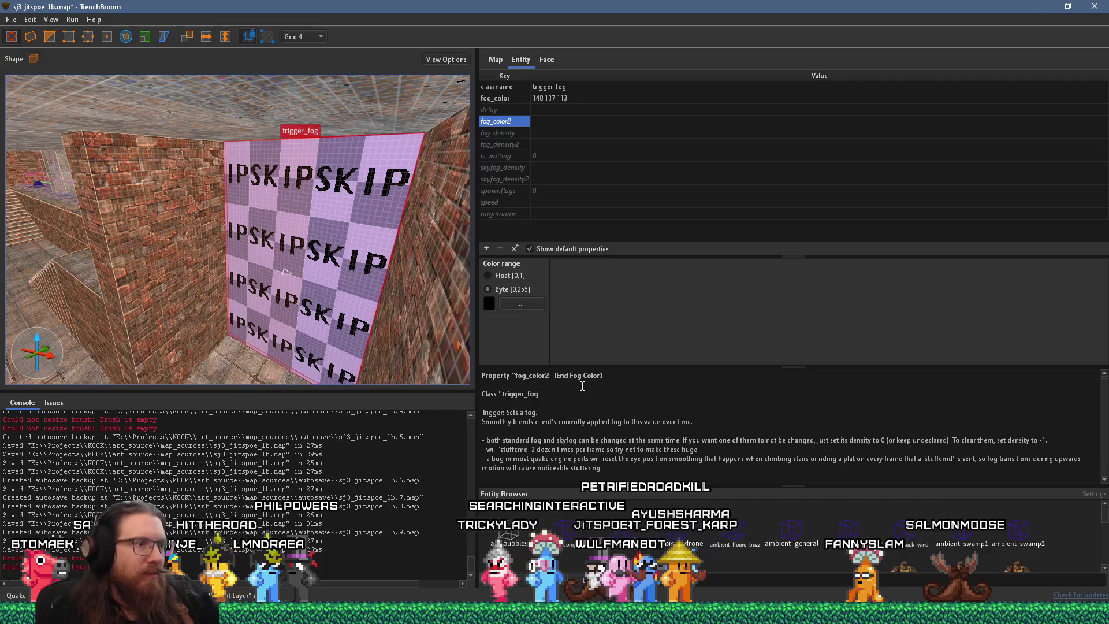
Step: Review the trigger_fog's fog_density, delay and fog_color2 properties, then switch to Firefox
{"action": "left_click", "coordinate": [514, 133]}
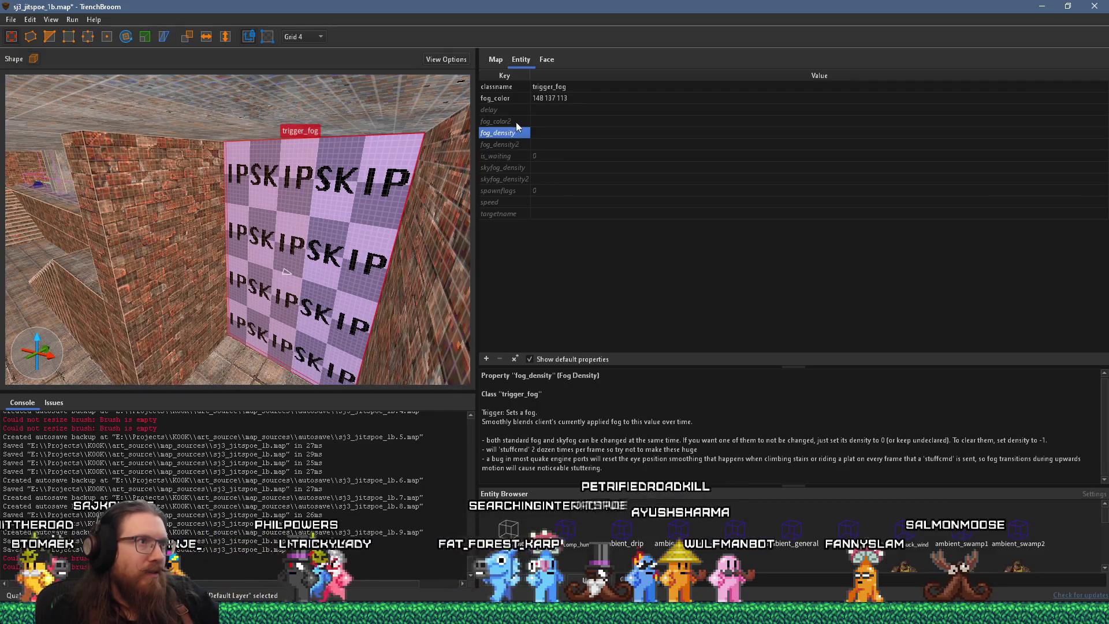
{"action": "left_click", "coordinate": [516, 120]}
{"action": "left_click", "coordinate": [516, 109]}
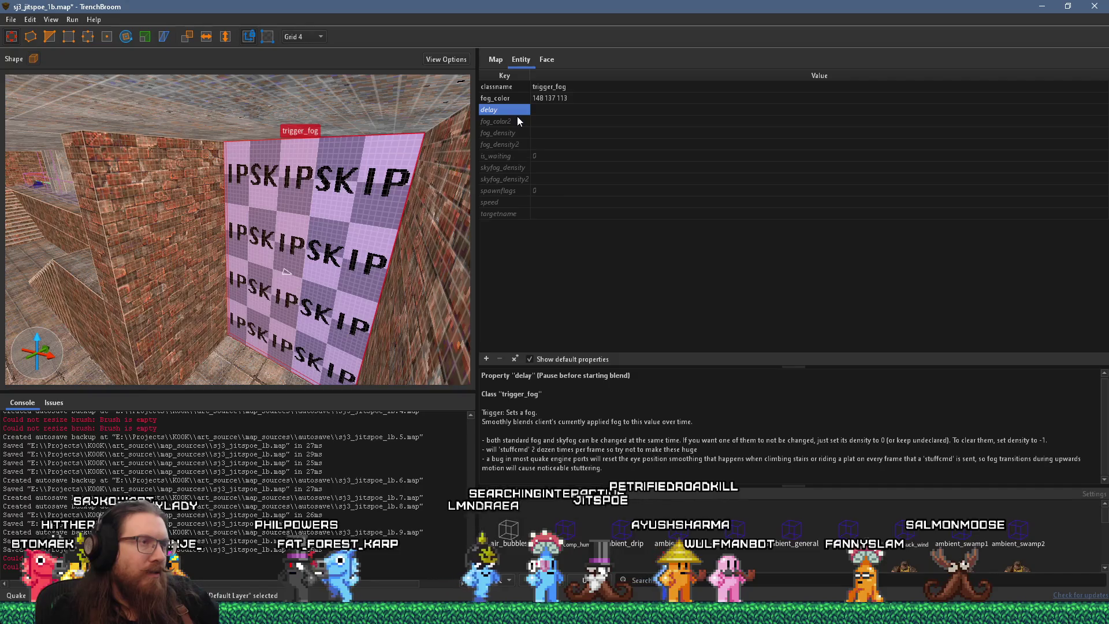
{"action": "left_click", "coordinate": [518, 120]}
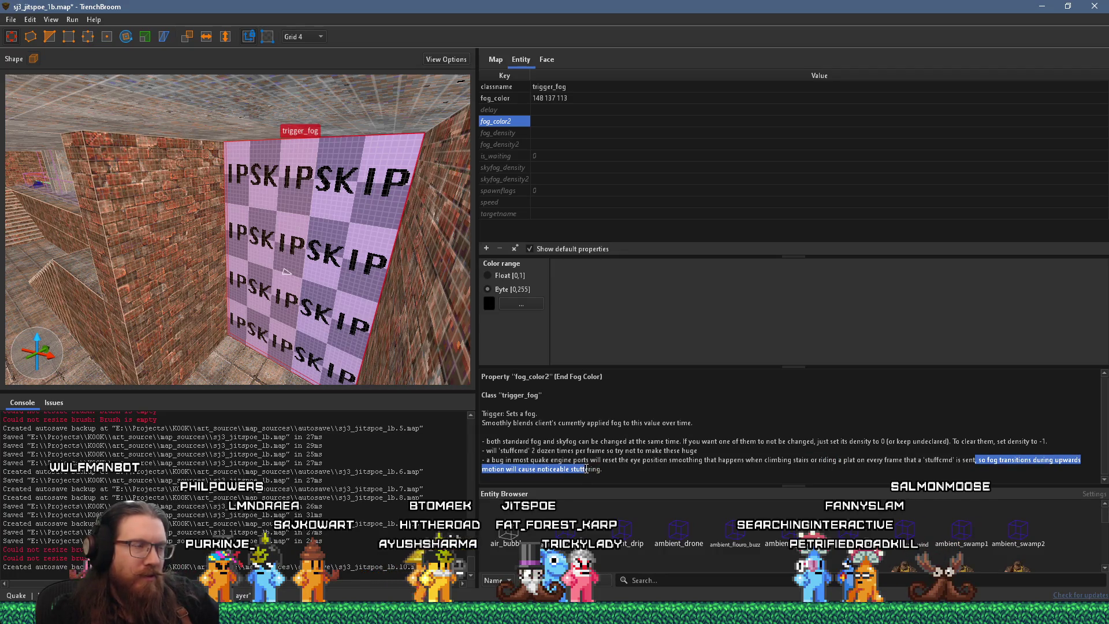
{"action": "scroll", "coordinate": [325, 234], "scroll_direction": "up", "scroll_amount": 5}
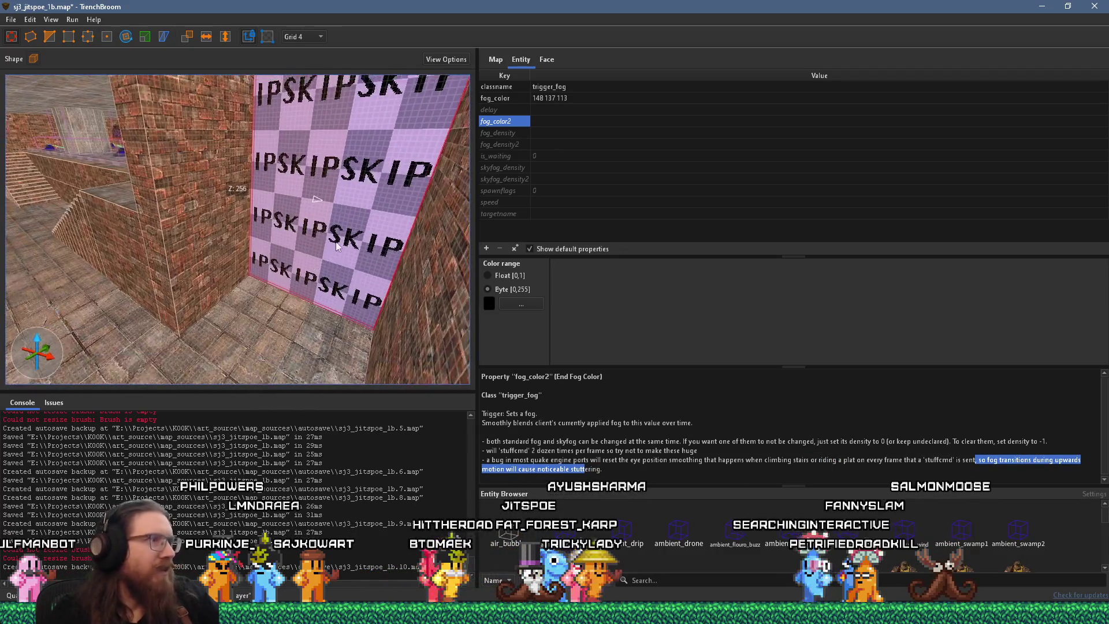
{"action": "scroll", "coordinate": [337, 247], "scroll_direction": "up", "scroll_amount": 3}
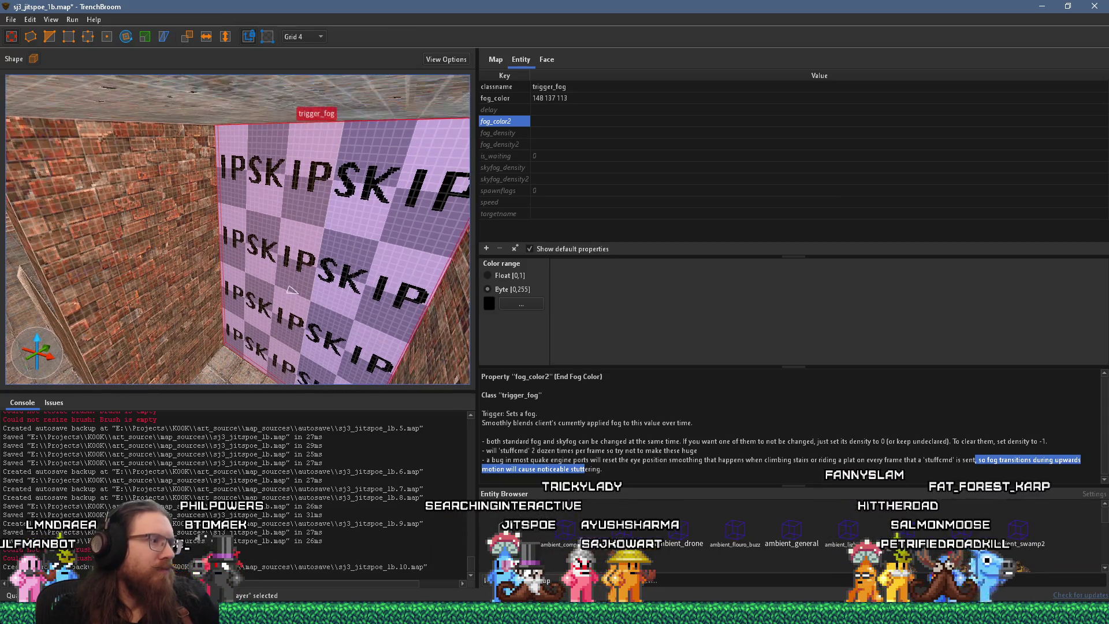
{"action": "key", "text": "alt+Tab"}
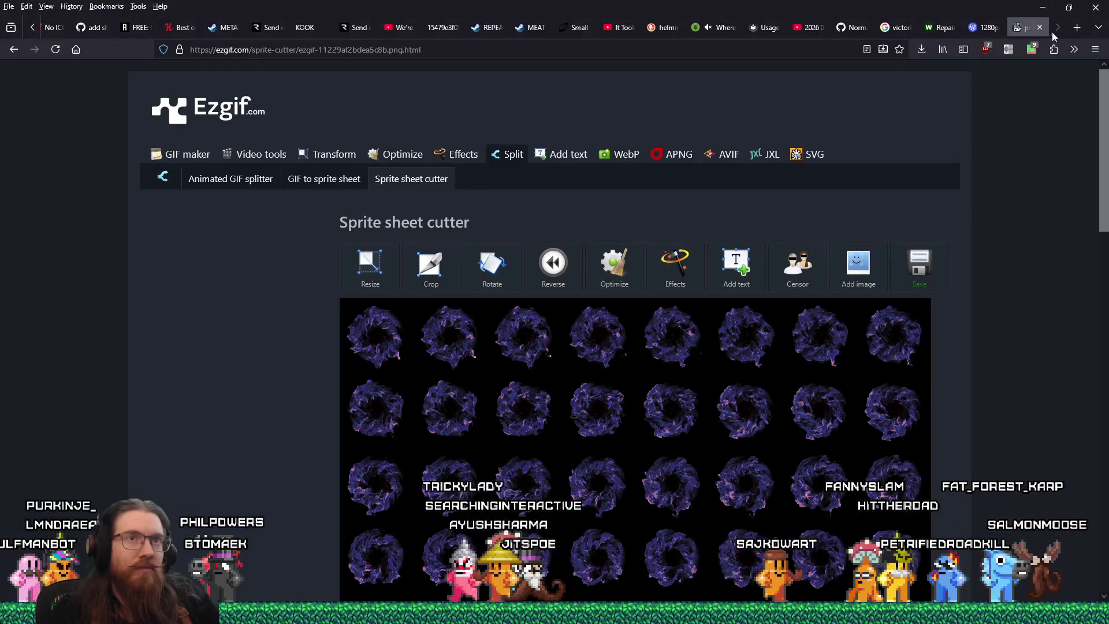
Step: Search DuckDuckGo in a new tab for "trigger_fog" in quotes
{"action": "left_click", "coordinate": [1076, 29]}
{"action": "type", "text": "trigger_fog\""}
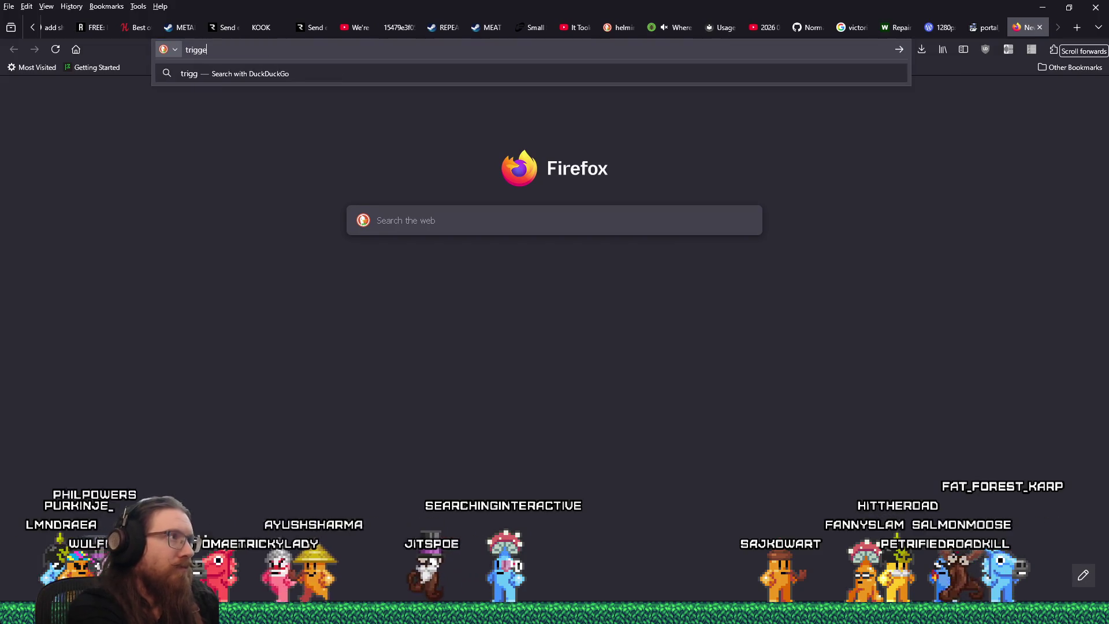
{"action": "key", "text": "Home"}
{"action": "type", "text": "\""}
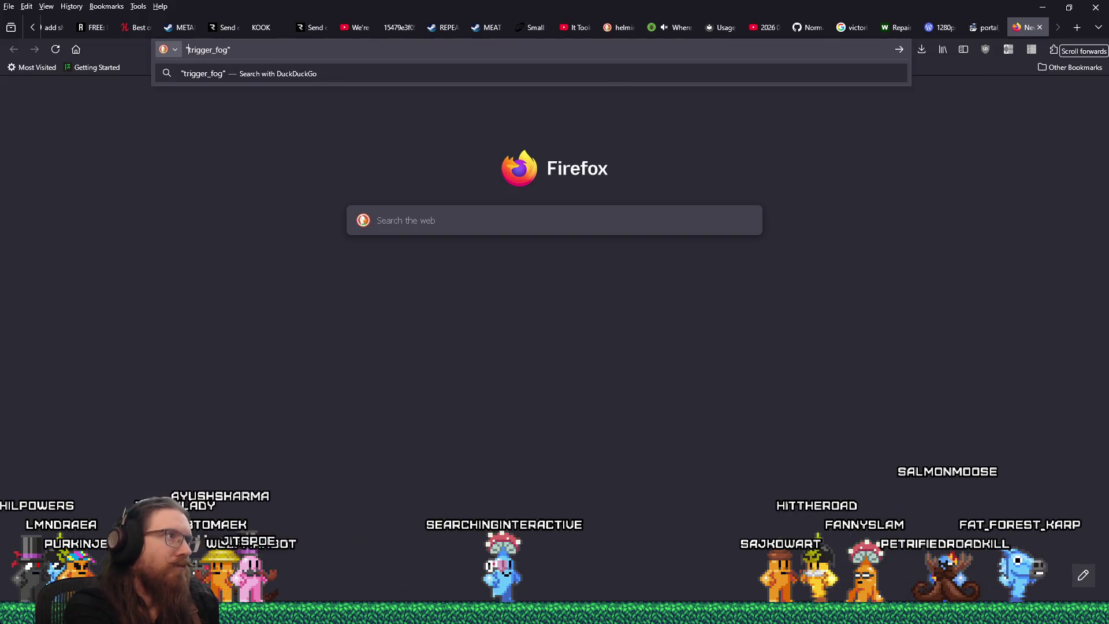
{"action": "key", "text": "Return"}
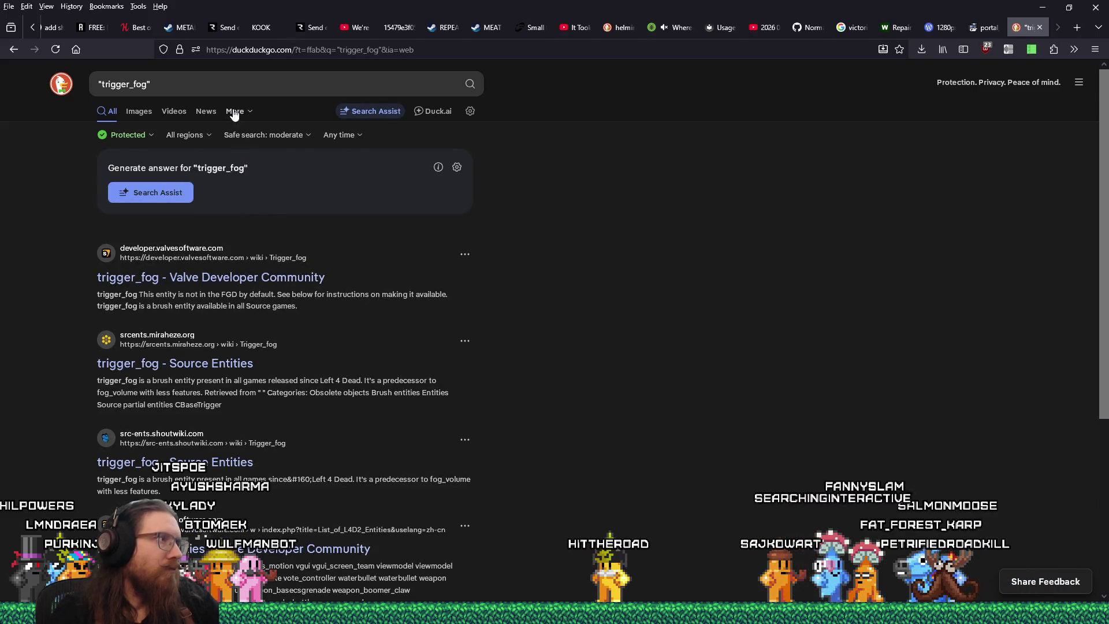
Step: Refine the query to "trigger_fog" quake, then to "trigger_fog" alkaline
{"action": "left_click", "coordinate": [243, 77]}
{"action": "type", "text": "quake"}
{"action": "key", "text": "Return"}
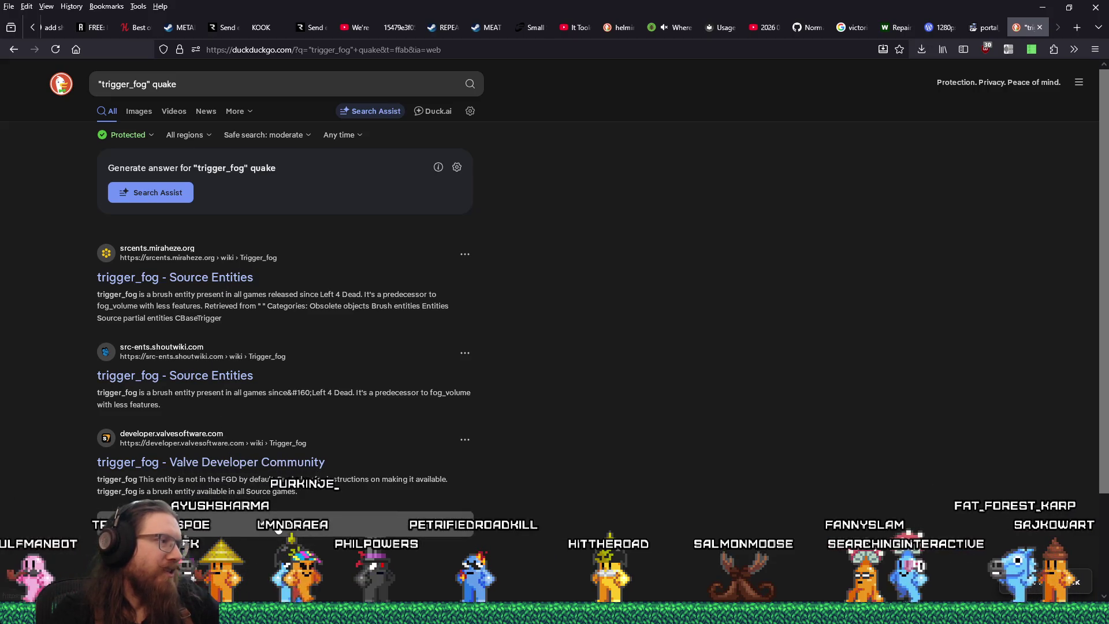
{"action": "double_click", "coordinate": [164, 84]}
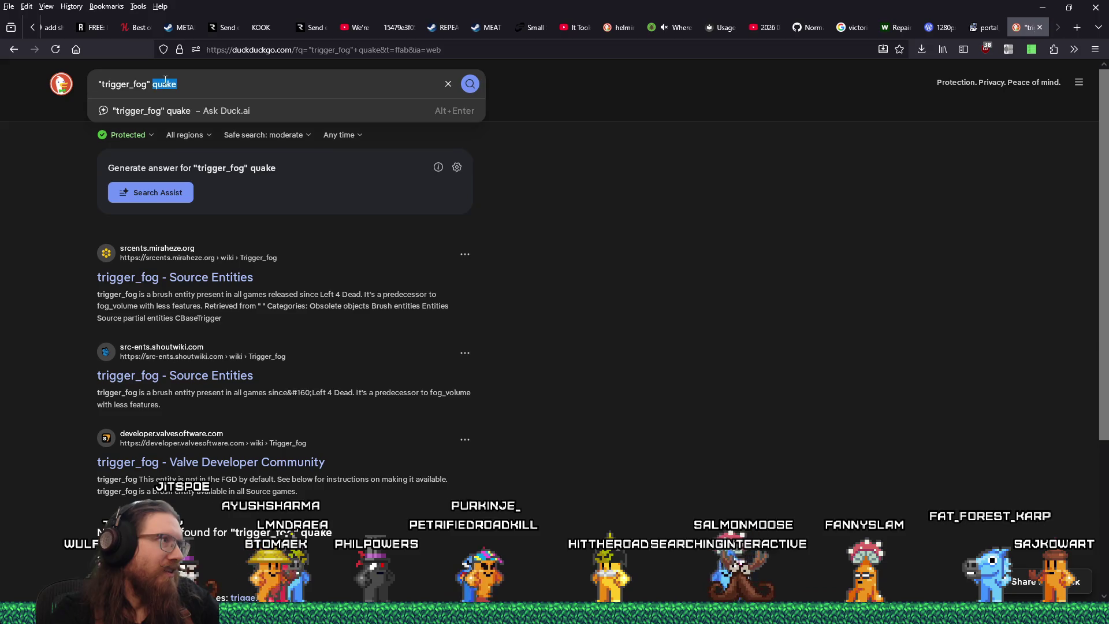
{"action": "type", "text": "alkaline"}
{"action": "key", "text": "Return"}
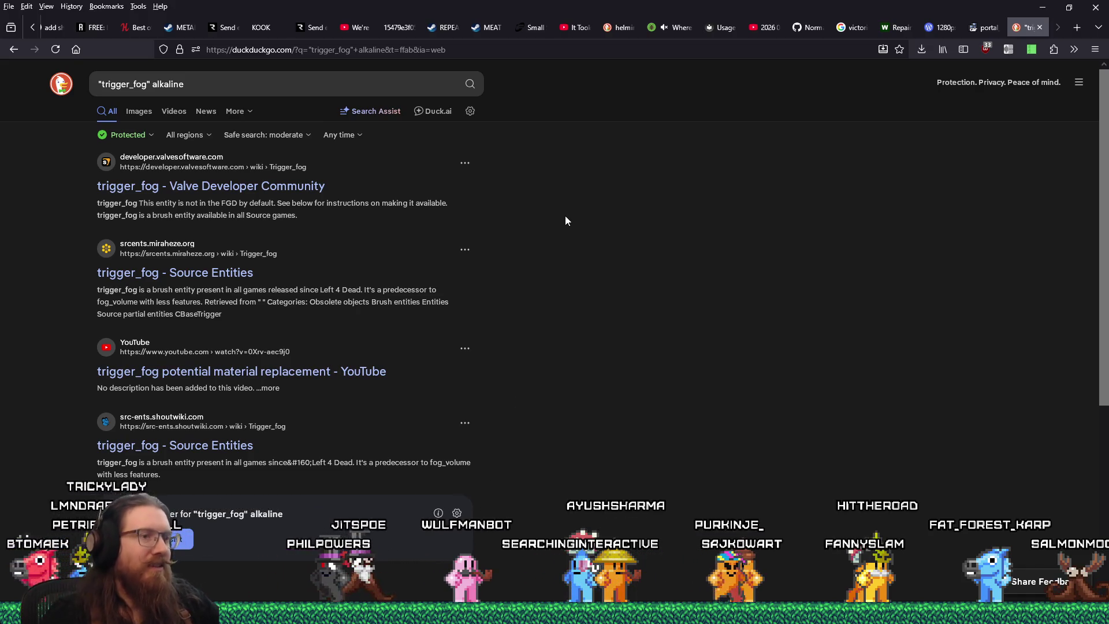
{"action": "left_click", "coordinate": [560, 56]}
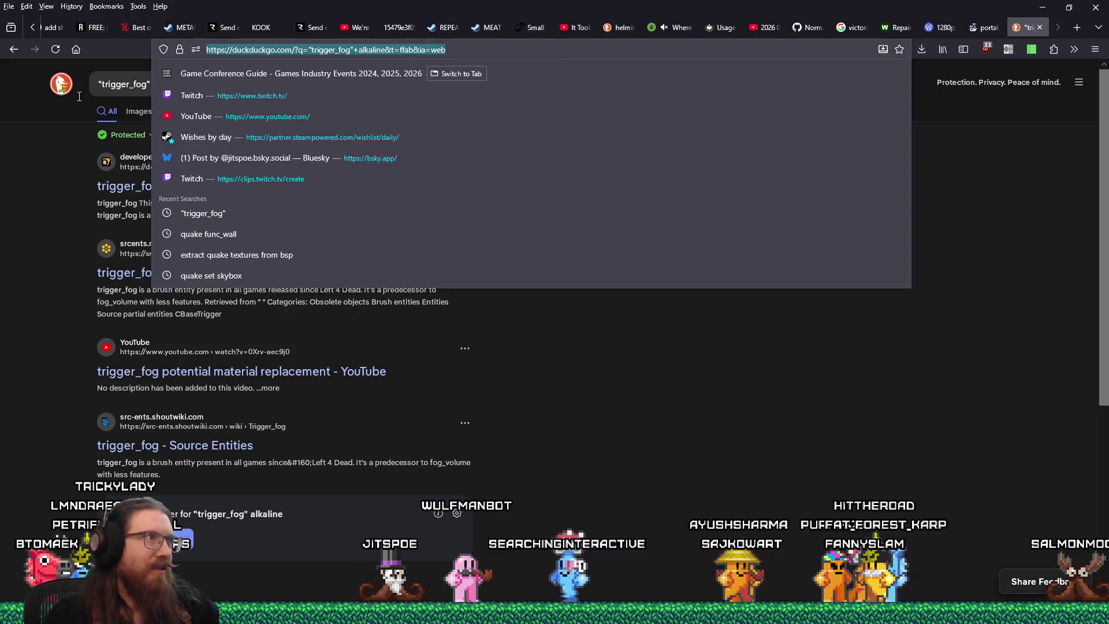
Step: Search for 'alkaline quake' and close the zip archive's window from the taskbar preview
{"action": "type", "text": "alkaline quake"}
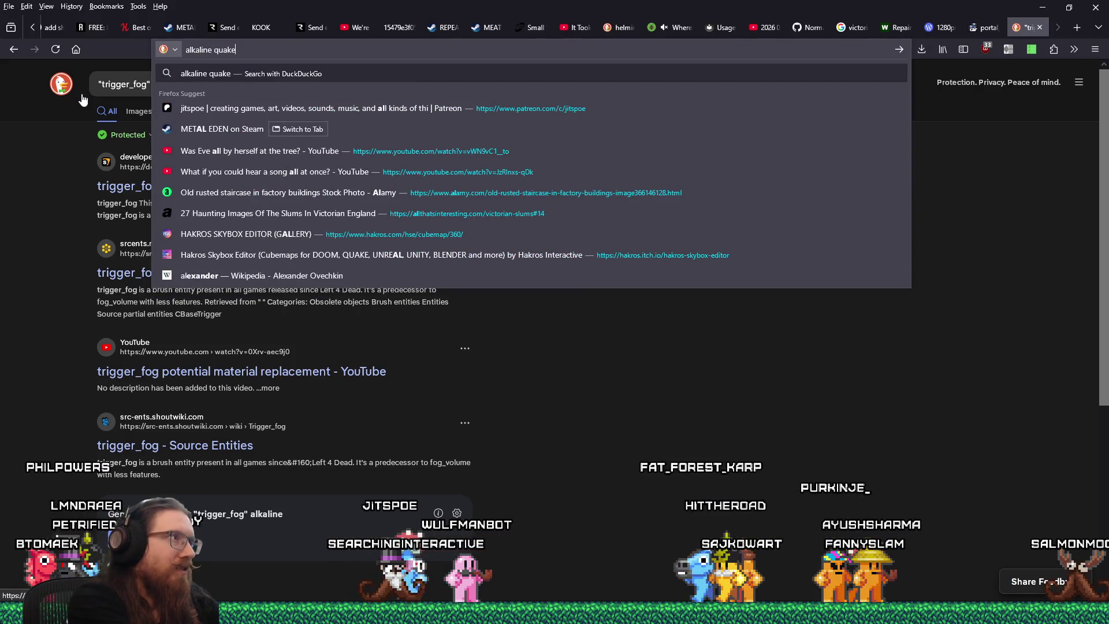
{"action": "key", "text": "Return"}
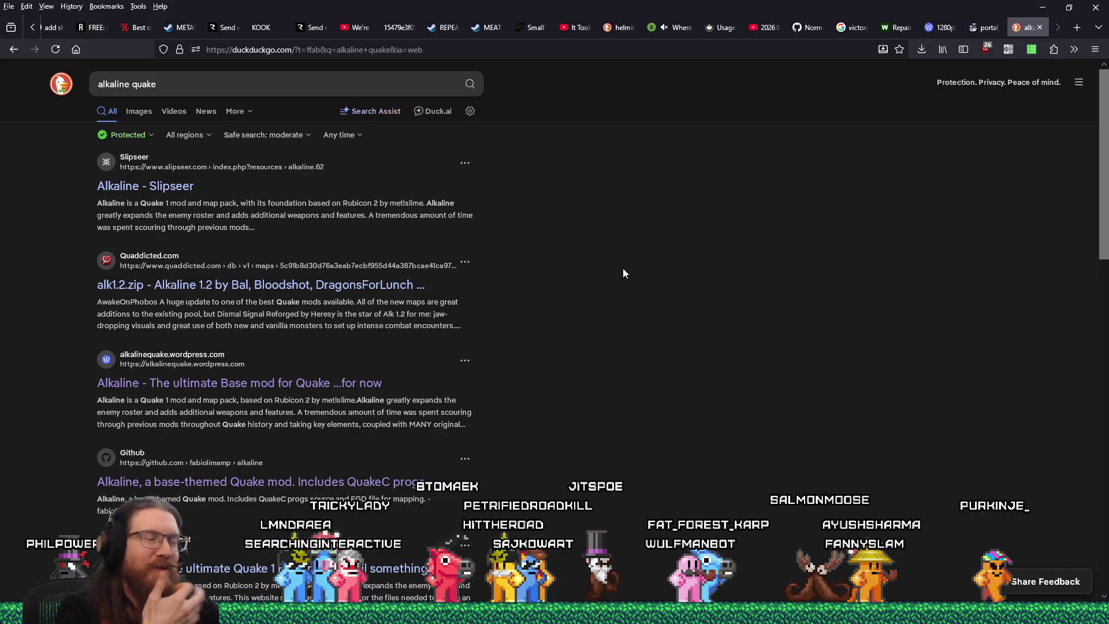
{"action": "key", "text": "alt+Tab"}
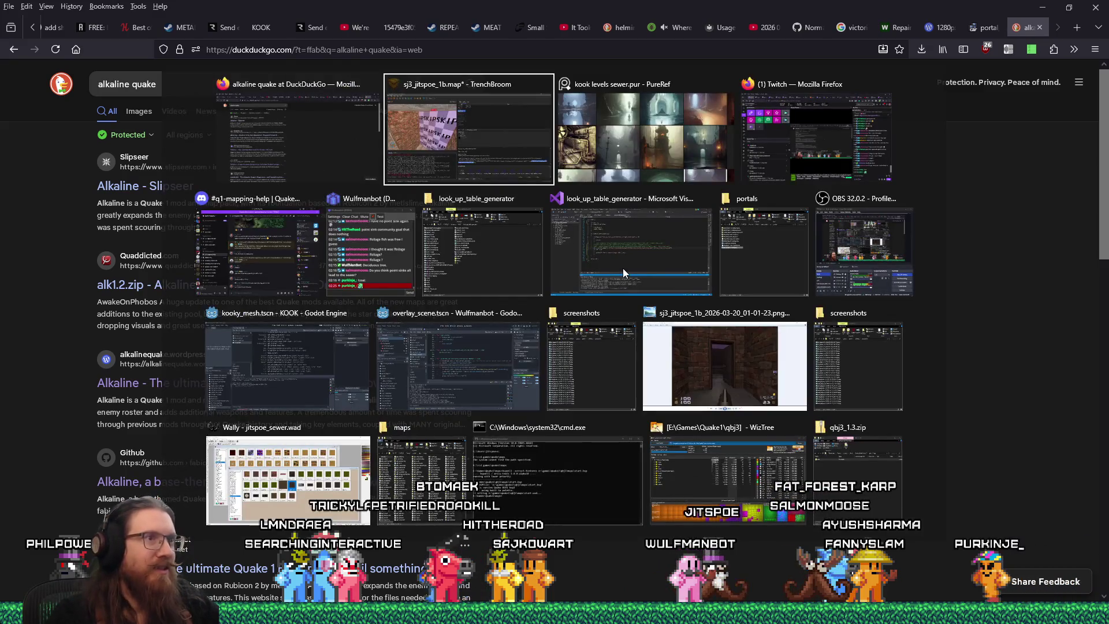
{"action": "key", "text": "Escape"}
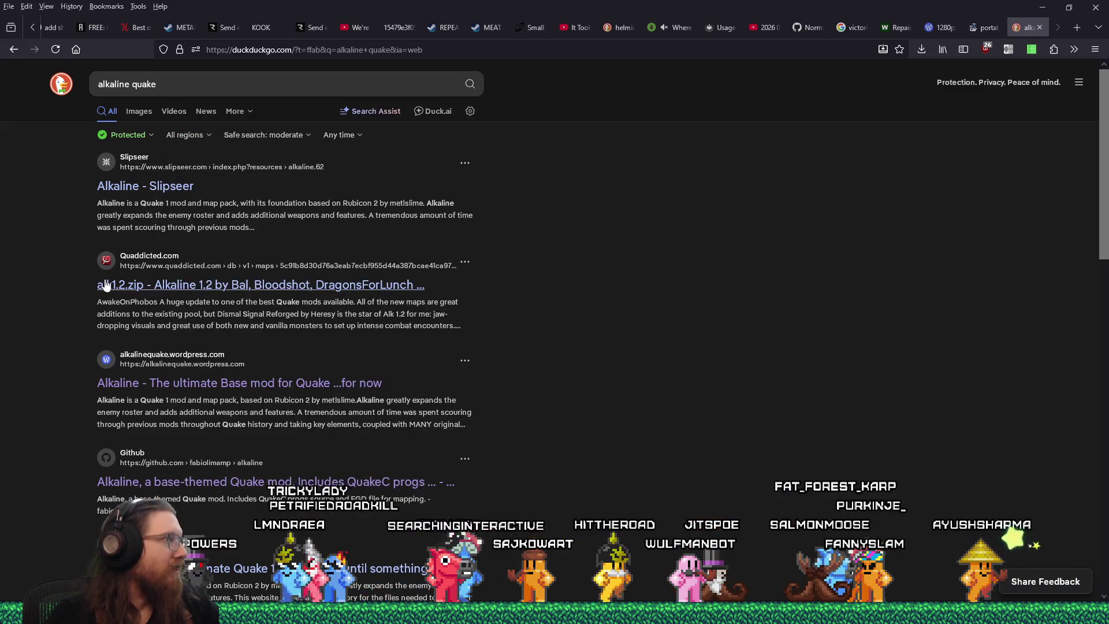
{"action": "mouse_move", "coordinate": [289, 587]}
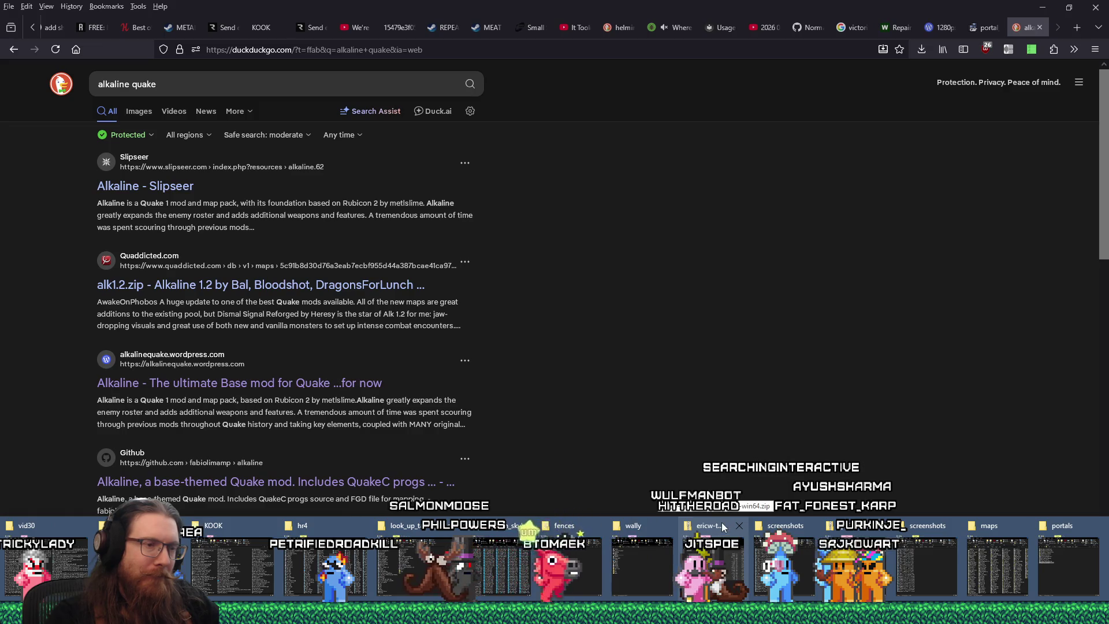
{"action": "left_click", "coordinate": [738, 526]}
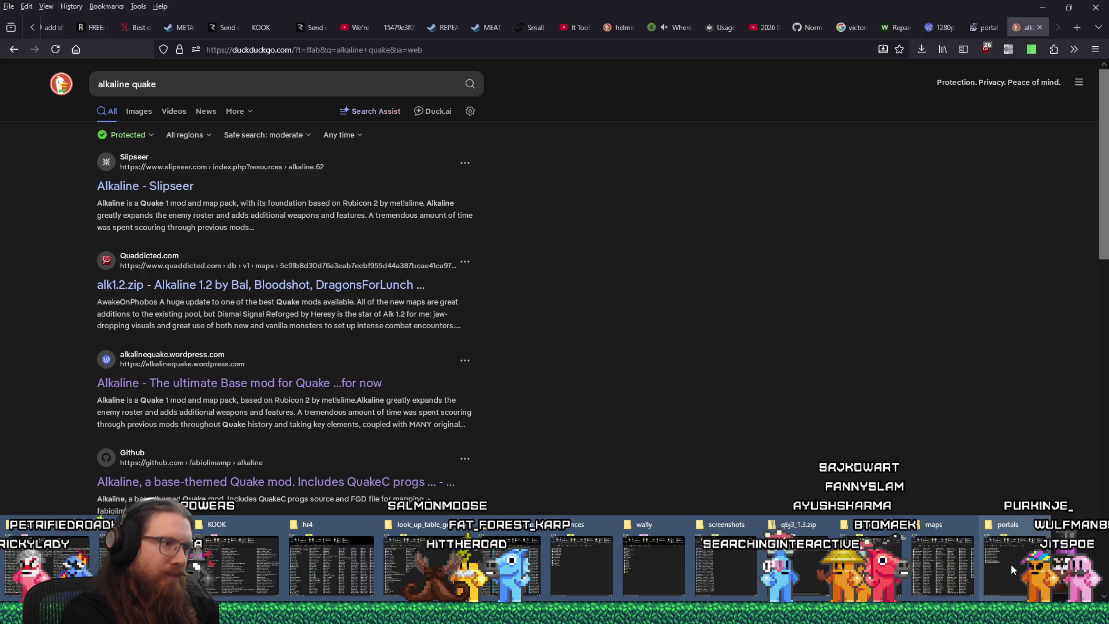
Step: Open e:\games\quake1\ via Run, browse the alkaline folder, then return to Firefox
{"action": "key", "text": "super+r"}
{"action": "type", "text": "e:\\games\\quake1\\"}
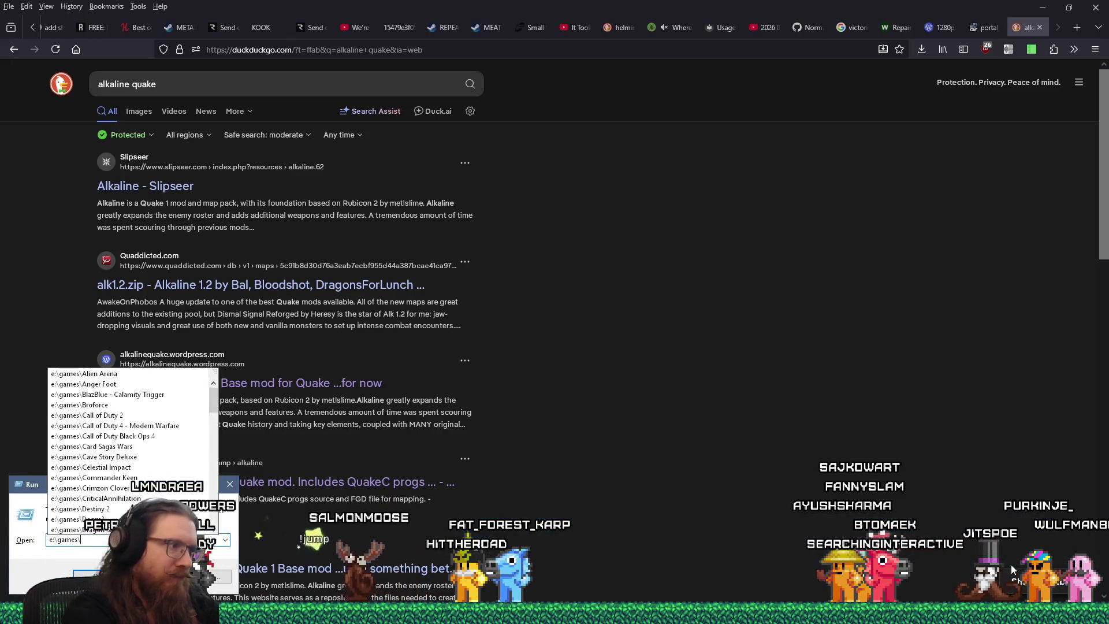
{"action": "key", "text": "Return"}
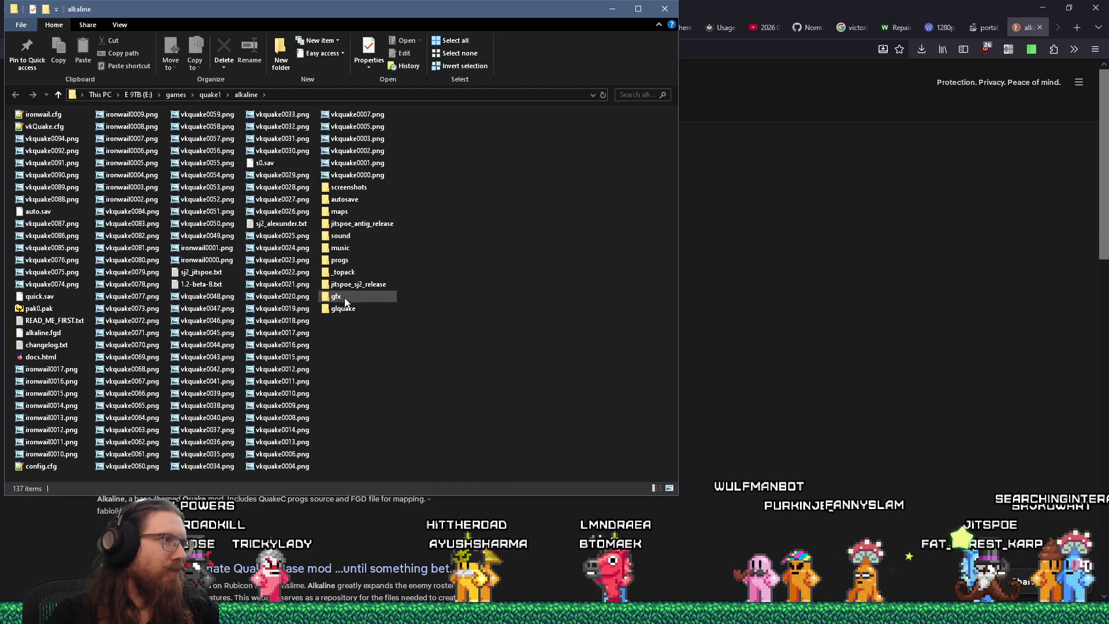
{"action": "mouse_move", "coordinate": [345, 312]}
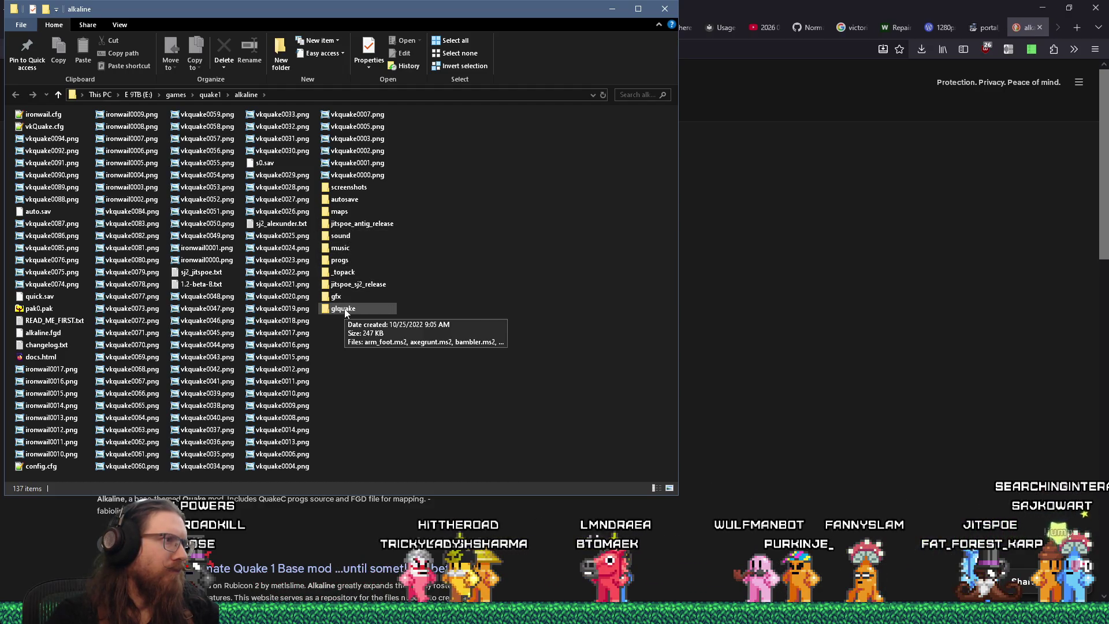
{"action": "left_click", "coordinate": [736, 376]}
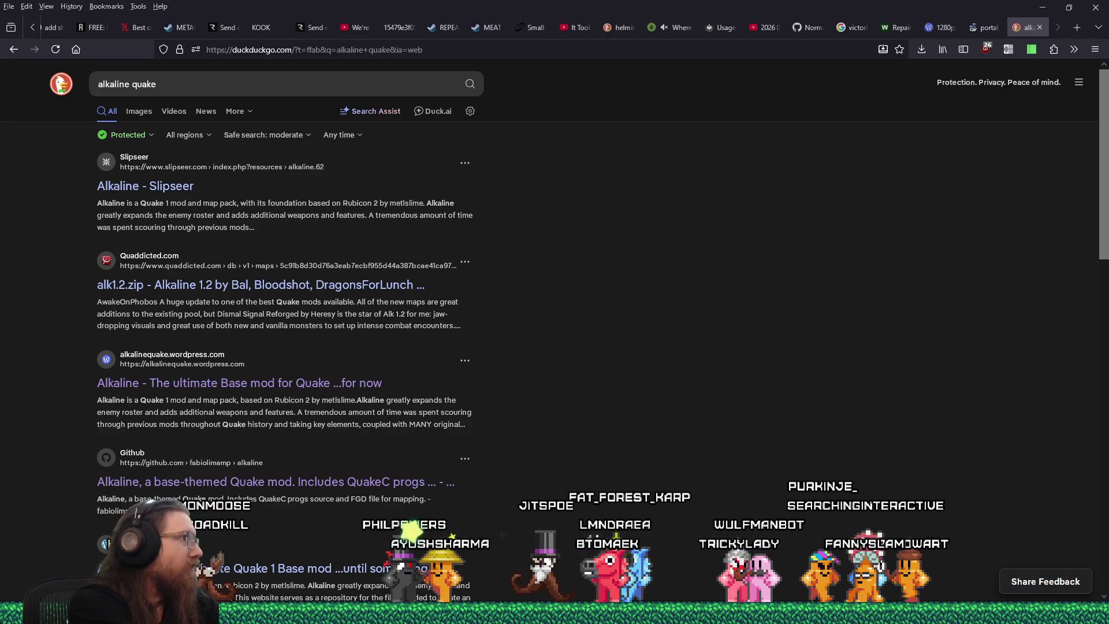
Step: Bring Discord forward and jump to the re-frigerated-jam trigger_fog message
{"action": "key", "text": "alt+Tab"}
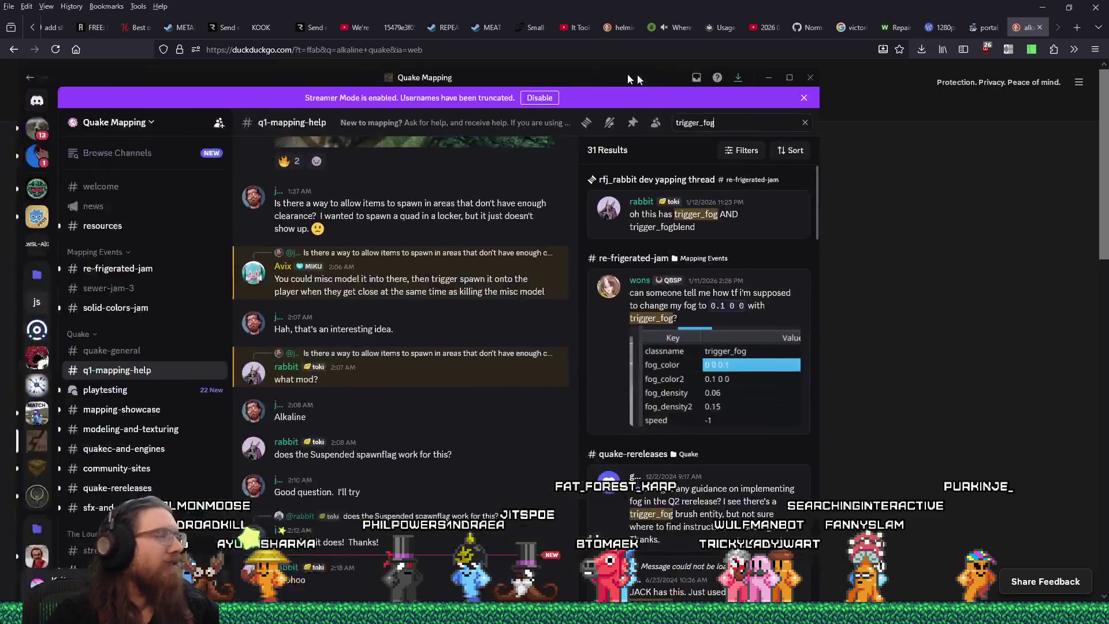
{"action": "left_click_drag", "start_coordinate": [709, 67], "coordinate": [714, 47]}
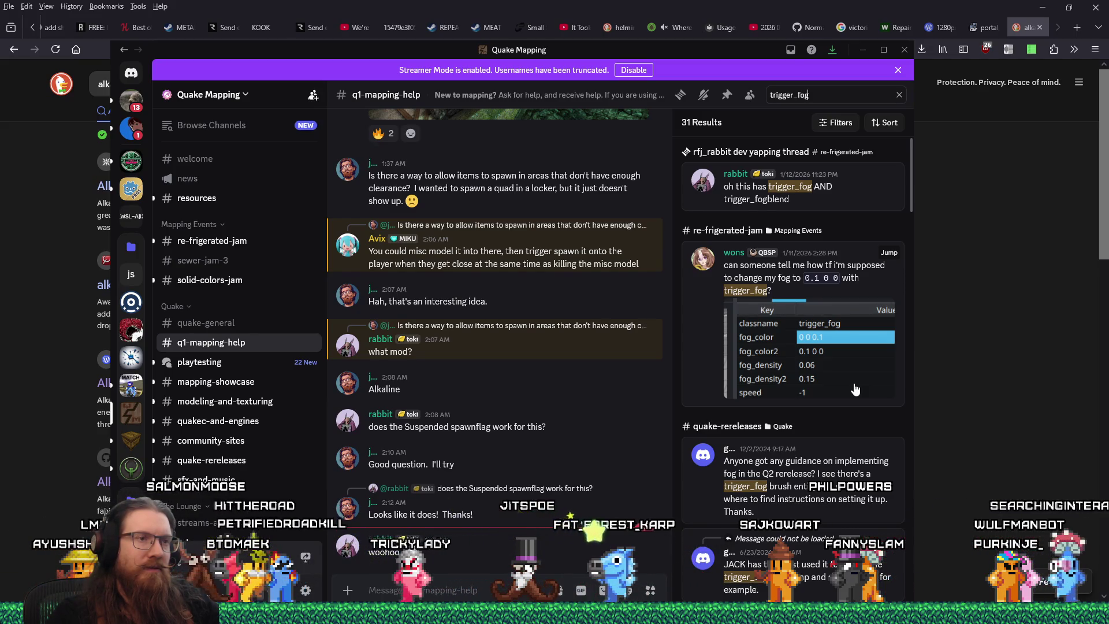
{"action": "left_click", "coordinate": [782, 275]}
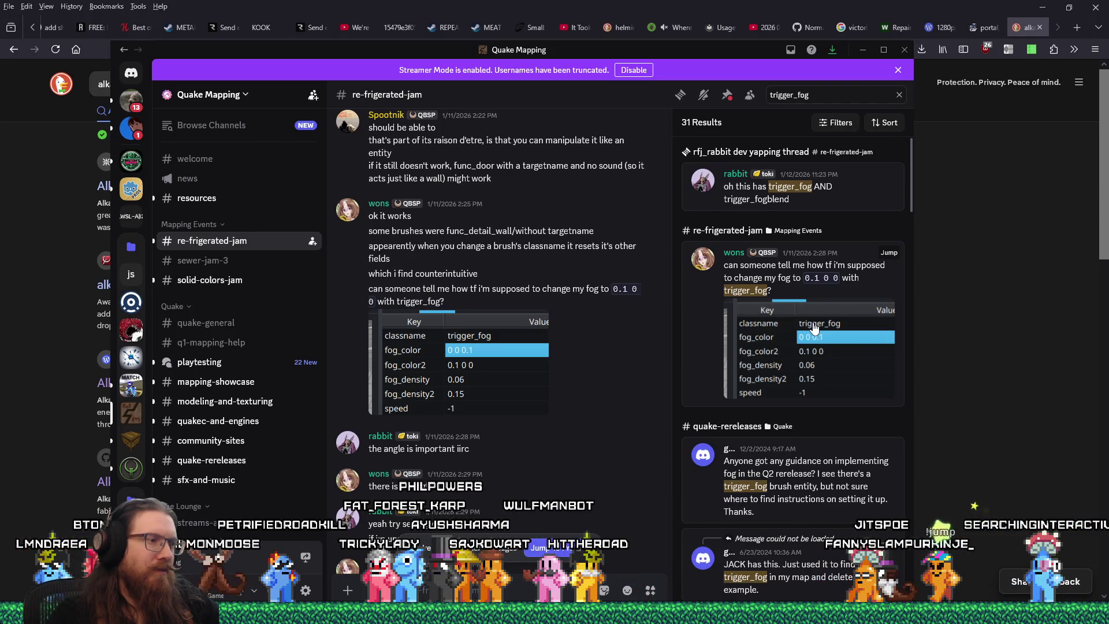
Step: Scroll through the trigger_fog search results and fog-blending advice in the results panel
{"action": "scroll", "coordinate": [618, 381], "scroll_direction": "down", "scroll_amount": 2}
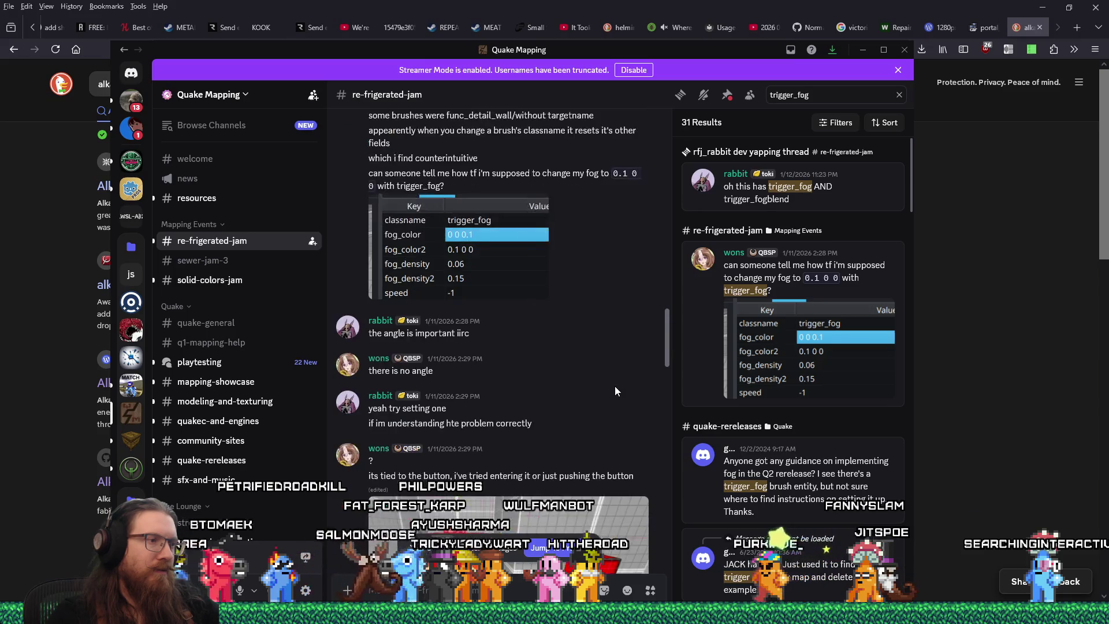
{"action": "scroll", "coordinate": [613, 376], "scroll_direction": "down", "scroll_amount": 5}
{"action": "scroll", "coordinate": [820, 387], "scroll_direction": "down", "scroll_amount": 3}
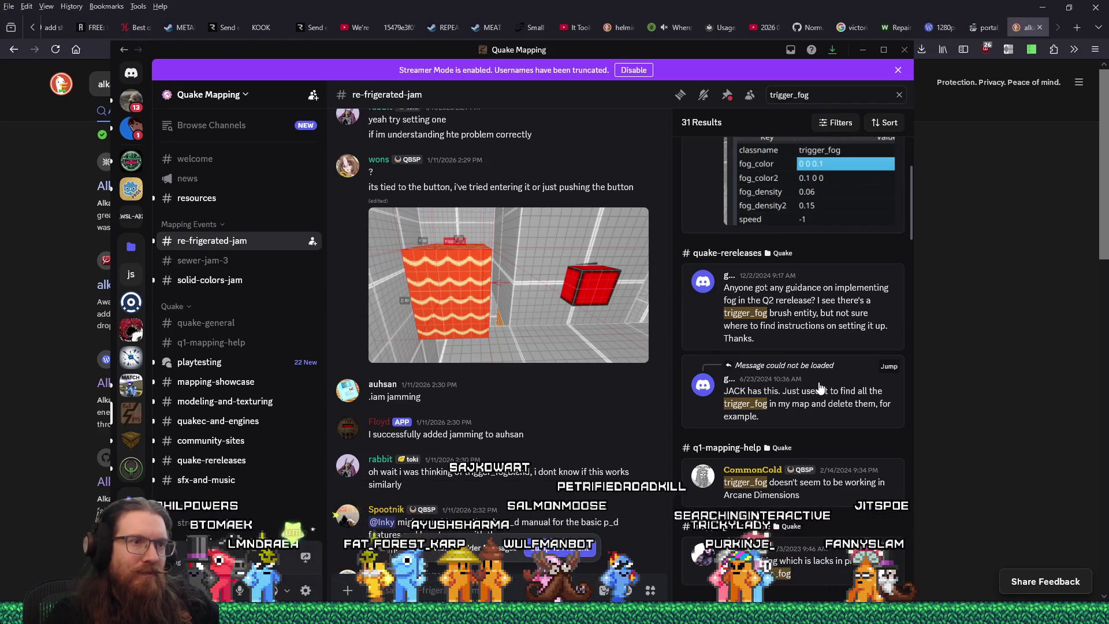
{"action": "scroll", "coordinate": [820, 387], "scroll_direction": "down", "scroll_amount": 2}
{"action": "scroll", "coordinate": [820, 388], "scroll_direction": "down", "scroll_amount": 2}
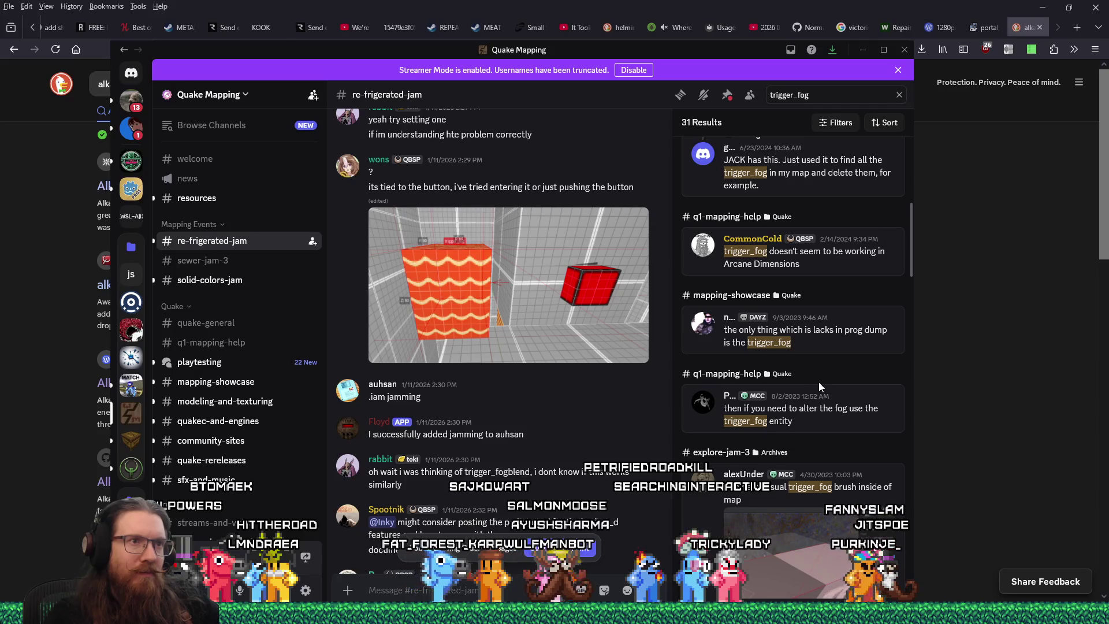
{"action": "scroll", "coordinate": [820, 386], "scroll_direction": "down", "scroll_amount": 1}
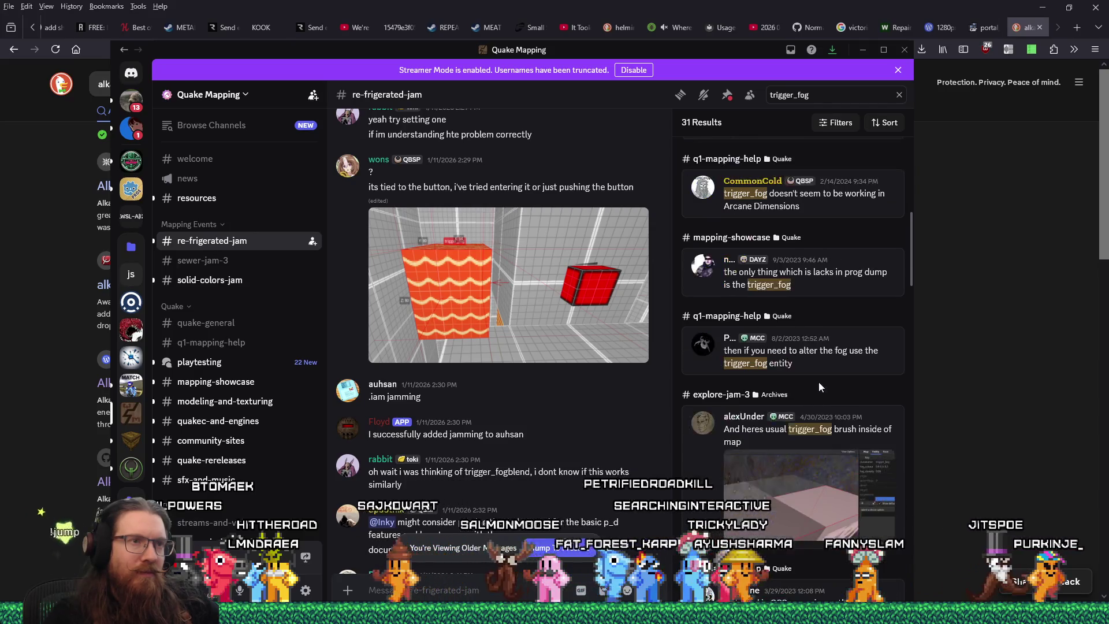
{"action": "scroll", "coordinate": [819, 387], "scroll_direction": "down", "scroll_amount": 1}
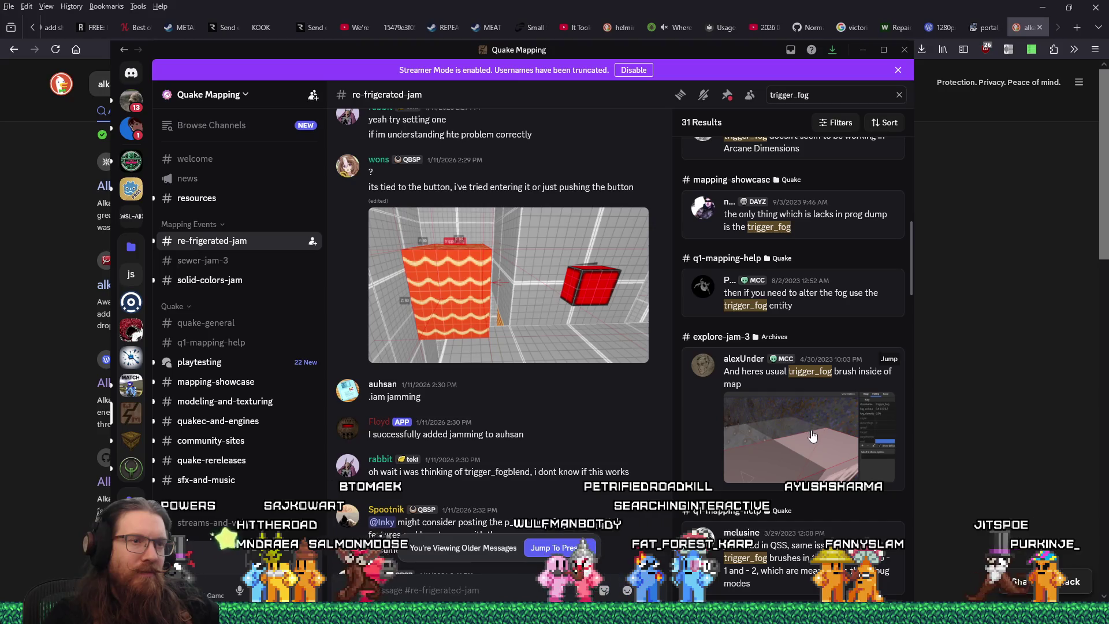
{"action": "scroll", "coordinate": [812, 436], "scroll_direction": "down", "scroll_amount": 4}
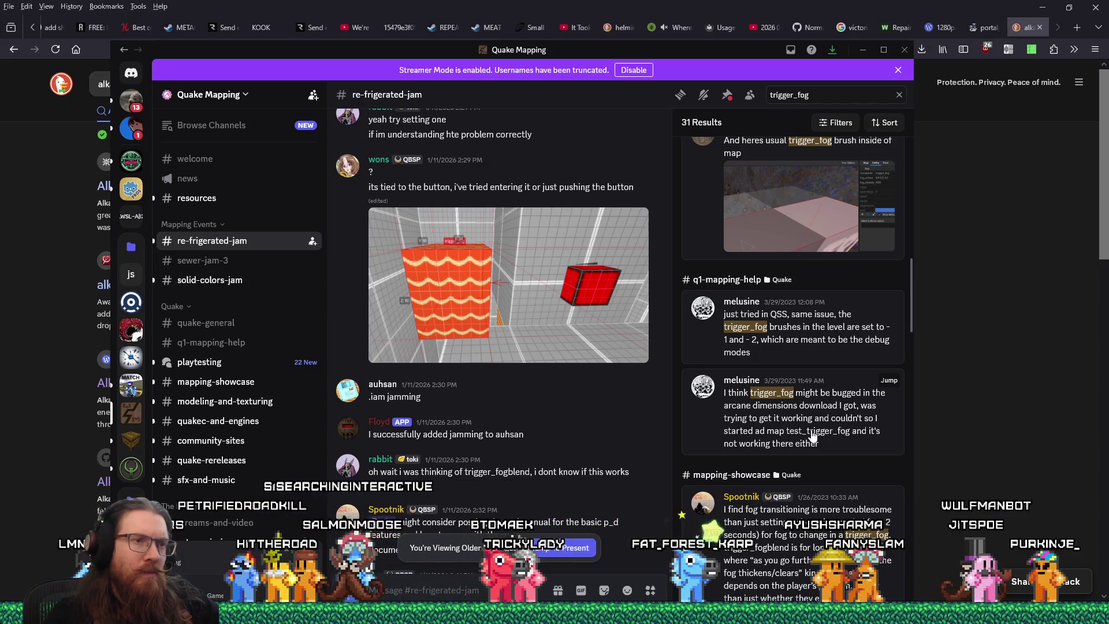
{"action": "scroll", "coordinate": [813, 436], "scroll_direction": "down", "scroll_amount": 5}
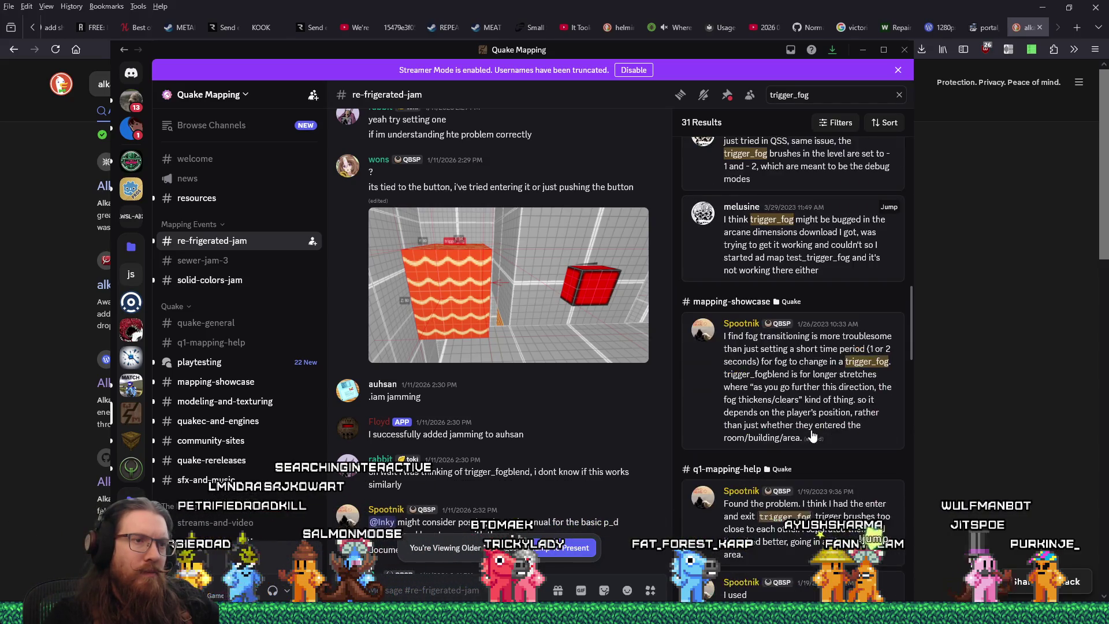
{"action": "scroll", "coordinate": [813, 436], "scroll_direction": "down", "scroll_amount": 1}
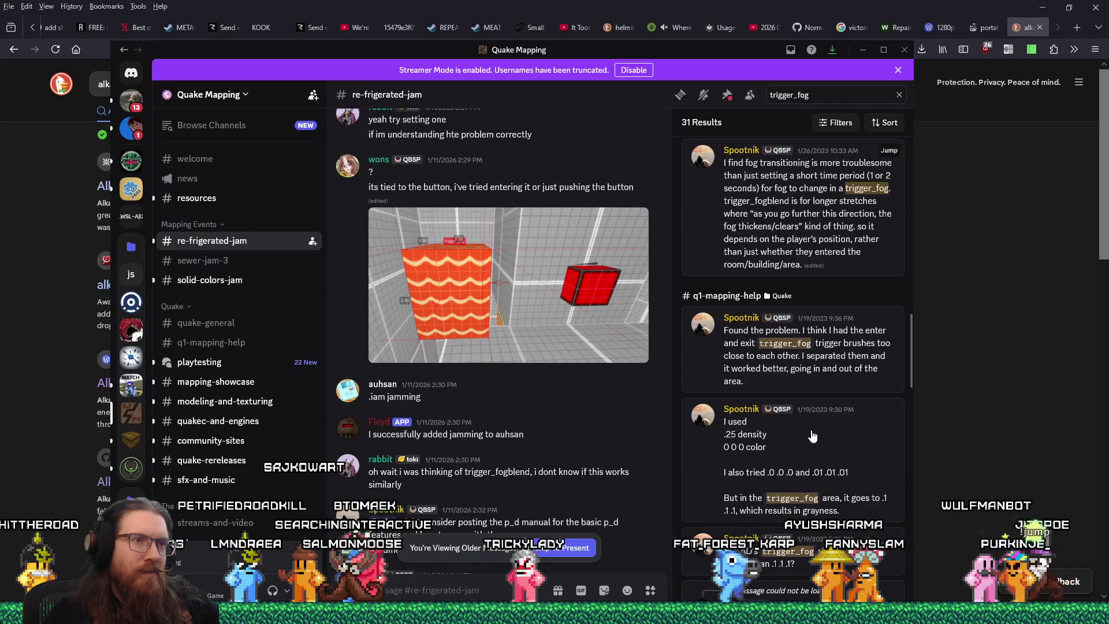
{"action": "scroll", "coordinate": [812, 436], "scroll_direction": "down", "scroll_amount": 3}
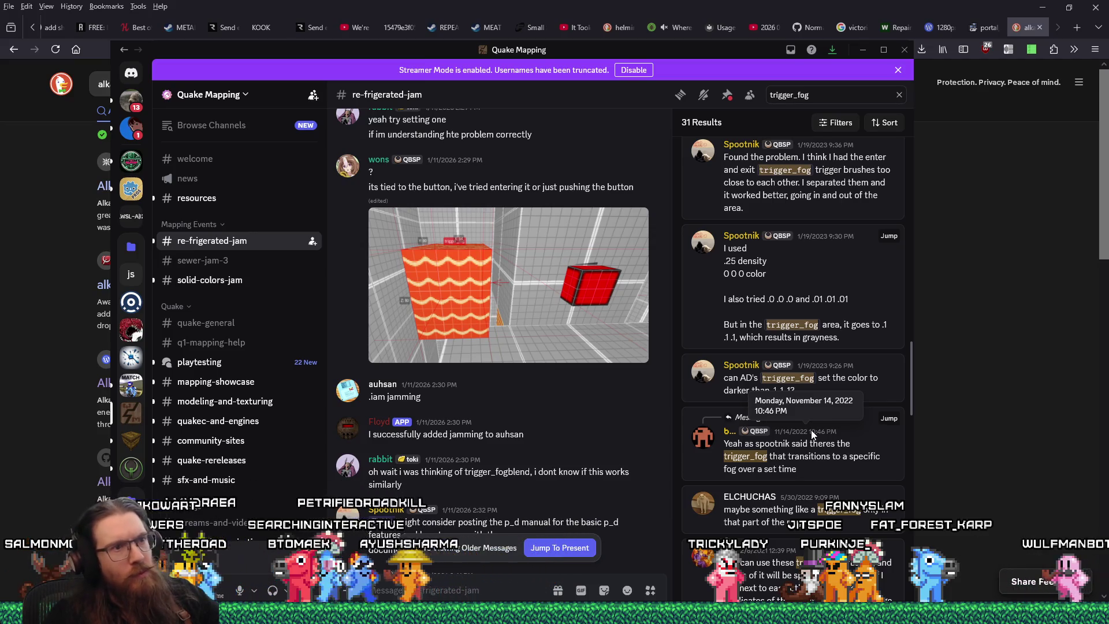
{"action": "scroll", "coordinate": [815, 478], "scroll_direction": "down", "scroll_amount": 2}
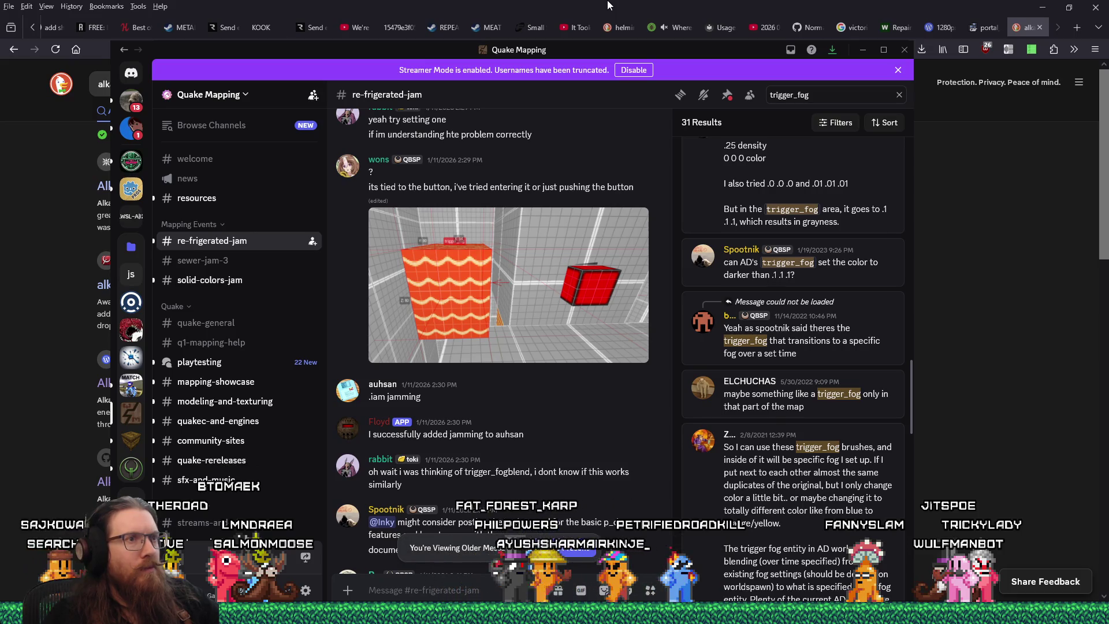
{"action": "scroll", "coordinate": [804, 426], "scroll_direction": "down", "scroll_amount": 3}
{"action": "mouse_move", "coordinate": [584, 60]}
{"action": "left_mouse_down"}
{"action": "mouse_move", "coordinate": [728, 302]}
{"action": "mouse_move", "coordinate": [607, 46]}
{"action": "left_mouse_up"}
Step: Glance at the TrenchBroom map, return to Discord, and select the search term
{"action": "key", "text": "alt+Tab"}
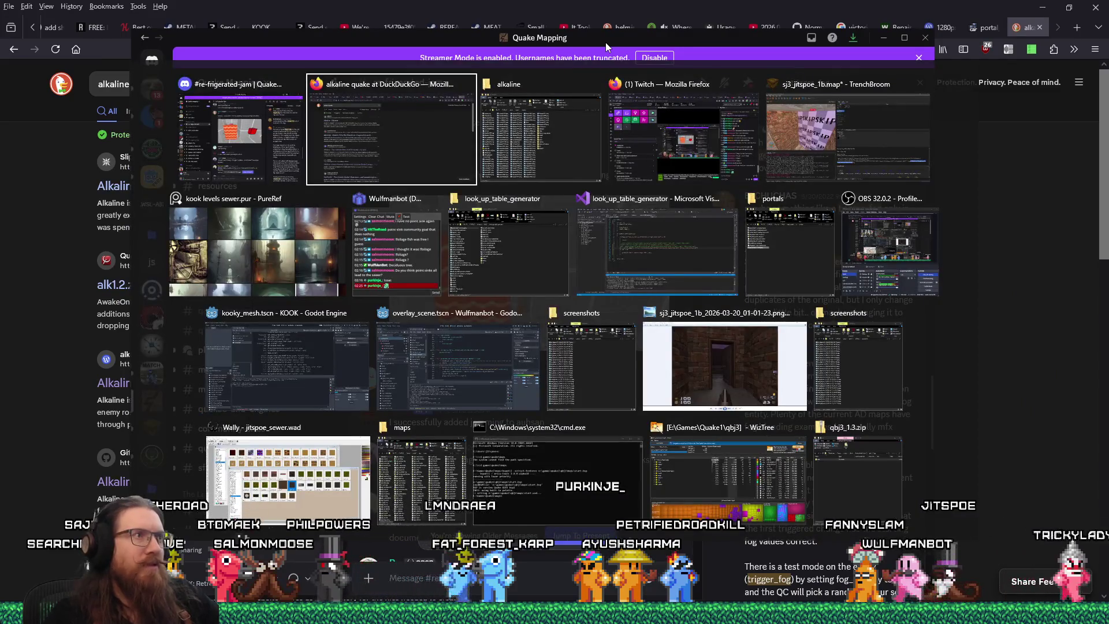
{"action": "key", "text": "alt+Tab"}
{"action": "key", "text": "alt+Tab"}
{"action": "key", "text": "alt+Tab"}
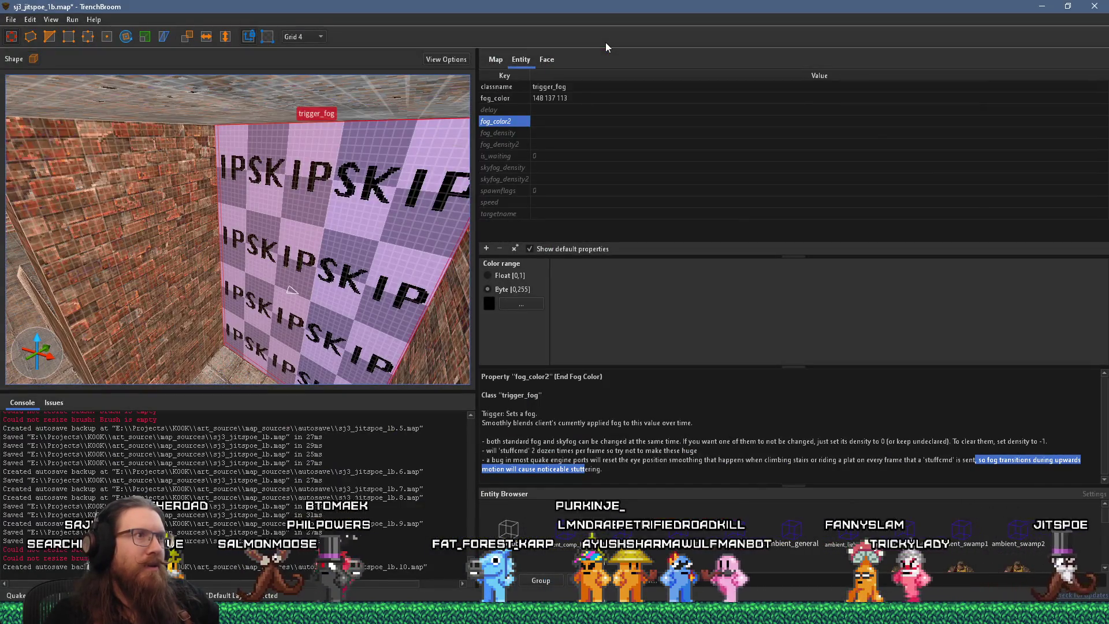
{"action": "key", "text": "alt+Tab"}
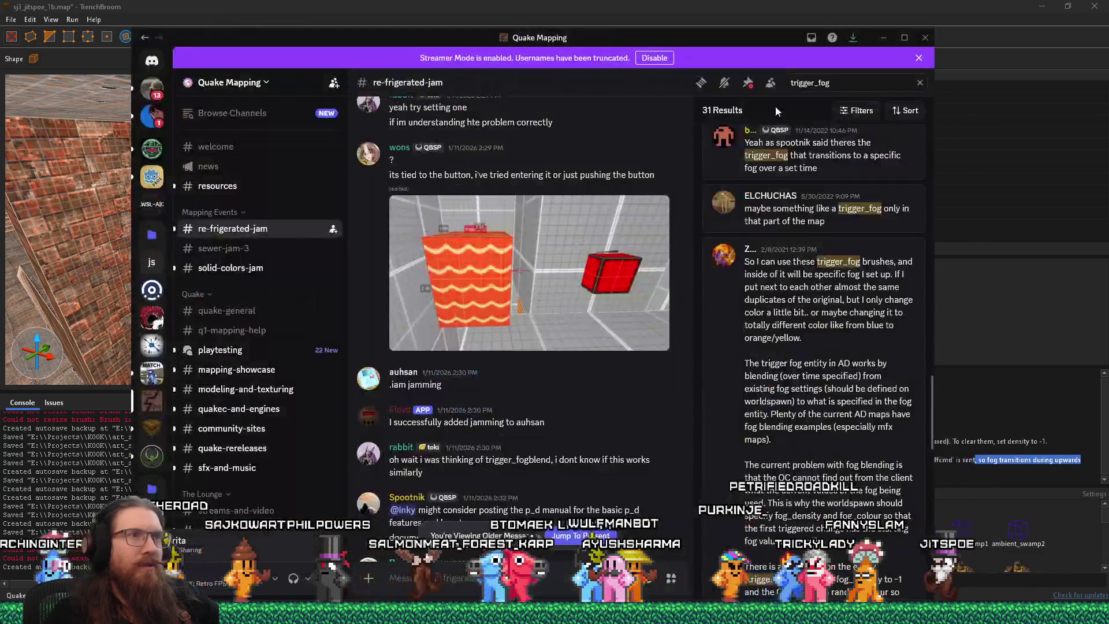
{"action": "left_click", "coordinate": [834, 87]}
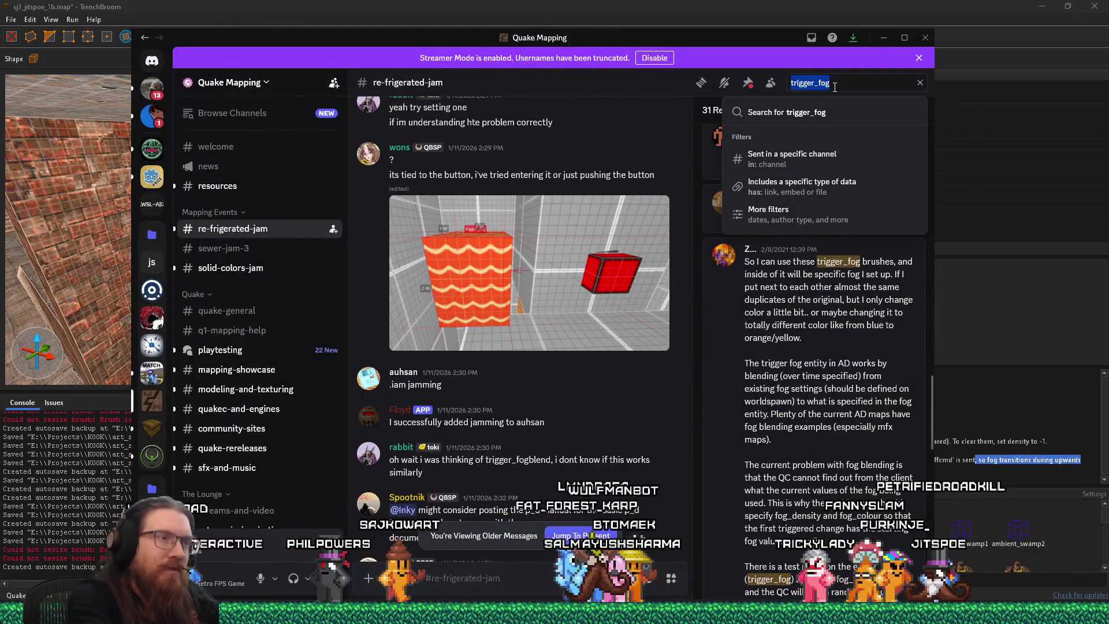
{"action": "type", "text": "fog_d"}
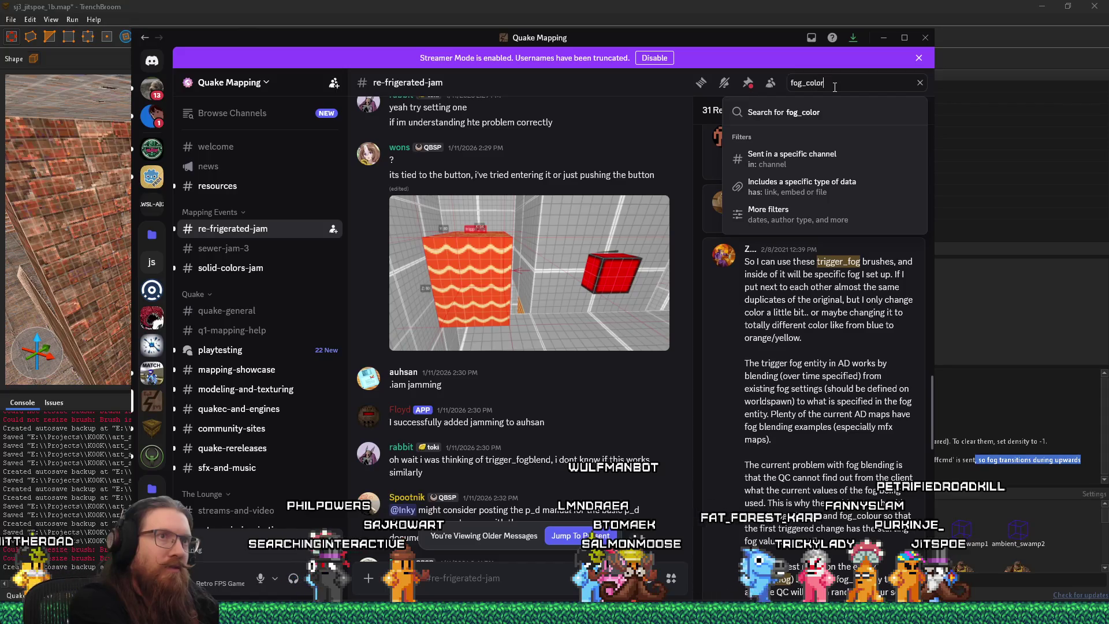
{"action": "type", "text": "2"}
{"action": "key", "text": "Return"}
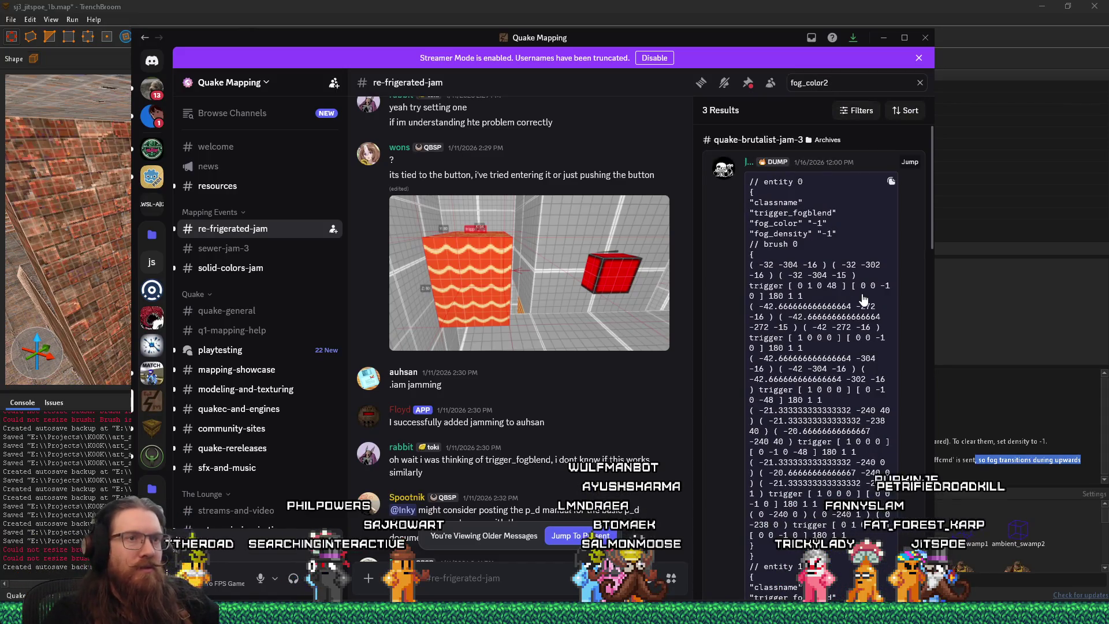
{"action": "scroll", "coordinate": [863, 298], "scroll_direction": "down", "scroll_amount": 15}
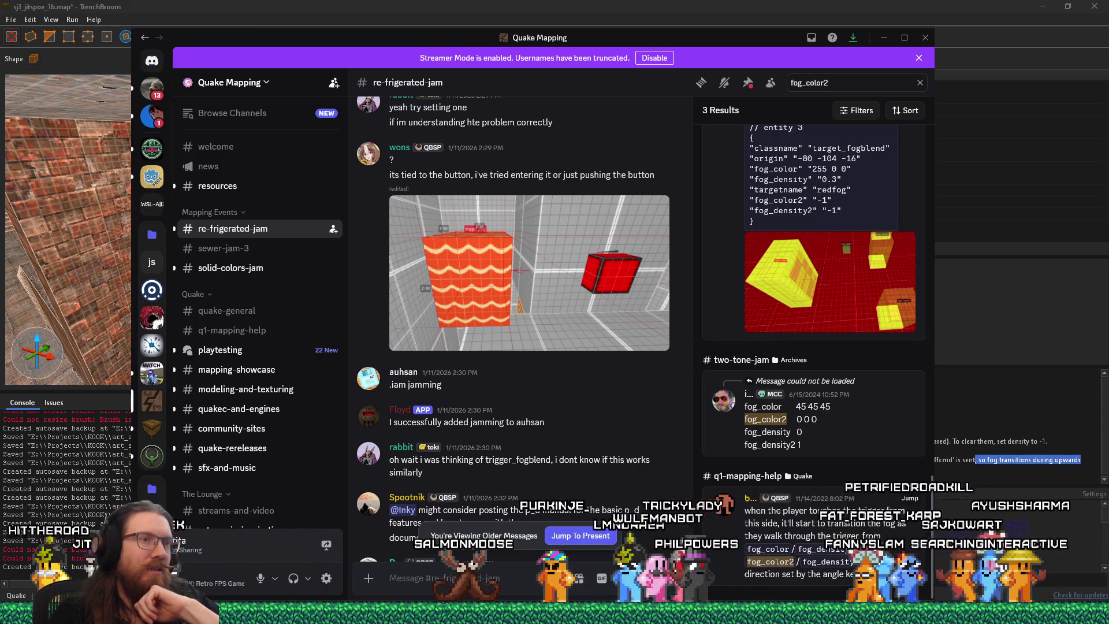
{"action": "left_click", "coordinate": [909, 498]}
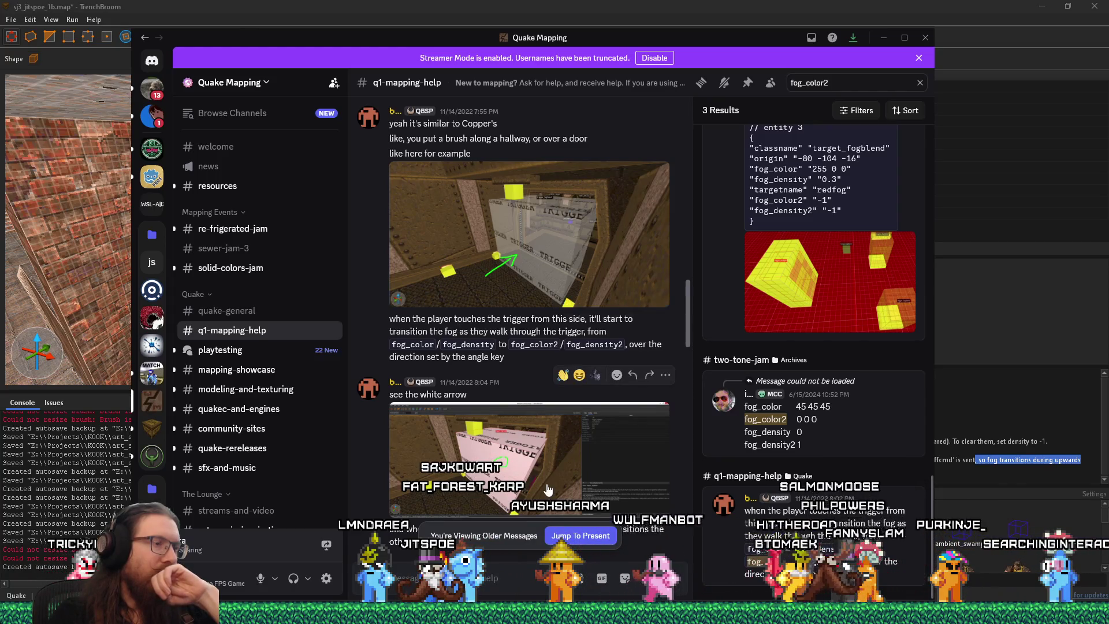
Step: Read the q1-mapping-help replies on fog_color2 transitions, then return to TrenchBroom's trigger_fog properties
{"action": "scroll", "coordinate": [546, 488], "scroll_direction": "down", "scroll_amount": 2}
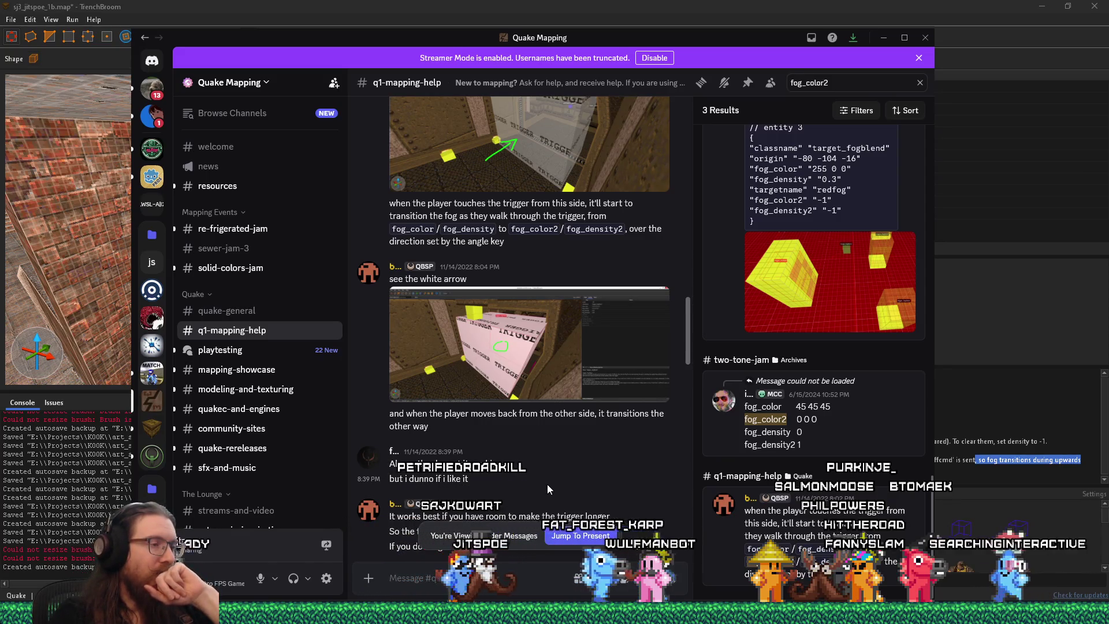
{"action": "scroll", "coordinate": [547, 485], "scroll_direction": "down", "scroll_amount": 1}
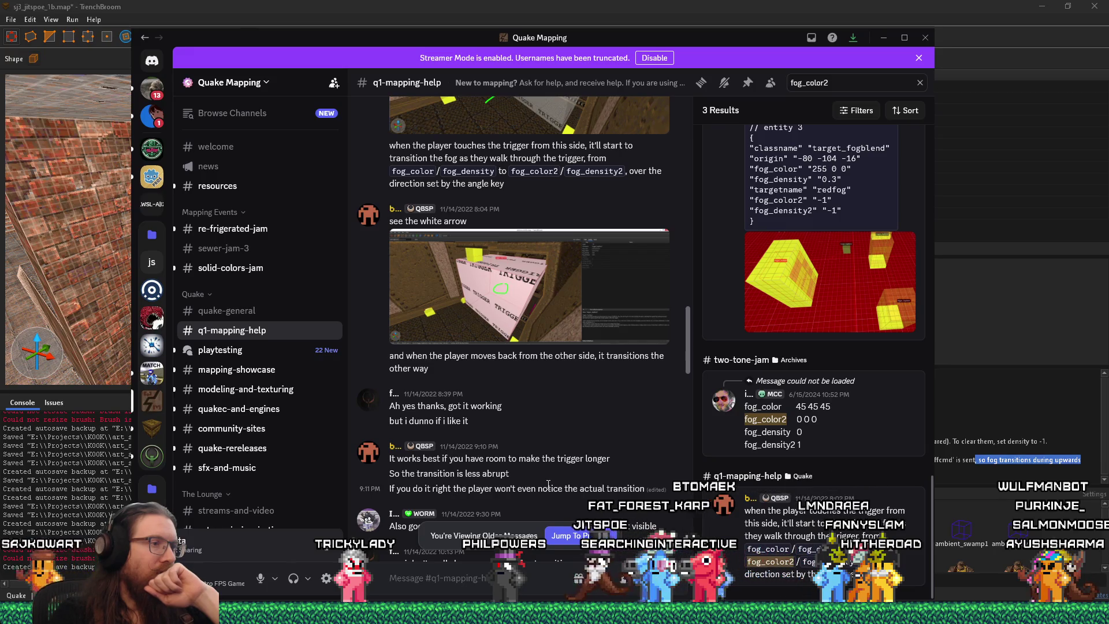
{"action": "scroll", "coordinate": [548, 485], "scroll_direction": "down", "scroll_amount": 2}
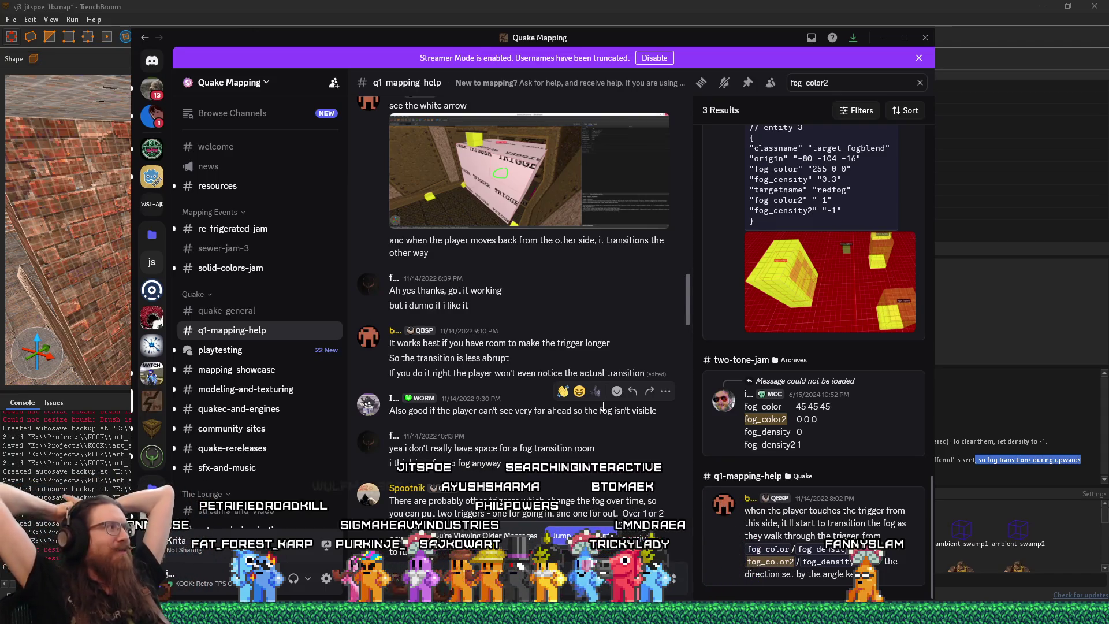
{"action": "left_click", "coordinate": [765, 5]}
{"action": "scroll", "coordinate": [252, 228], "scroll_direction": "down", "scroll_amount": 6}
{"action": "scroll", "coordinate": [267, 257], "scroll_direction": "up", "scroll_amount": 5}
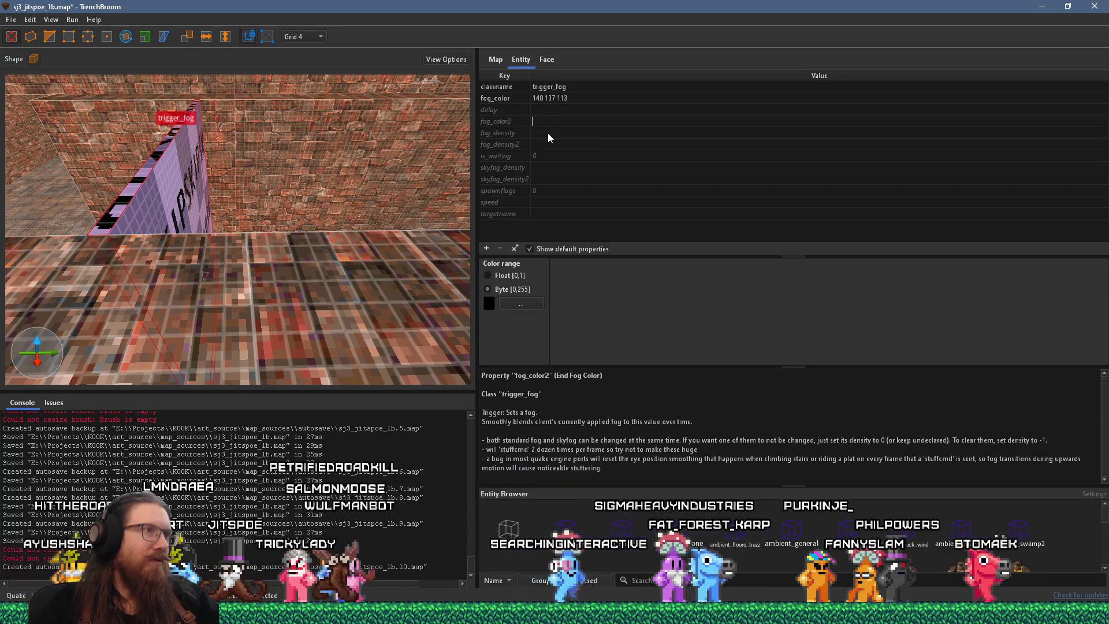
Step: Copy fog_color's value 148 137 113 into fog_color2 on the trigger_fog
{"action": "left_click", "coordinate": [547, 123]}
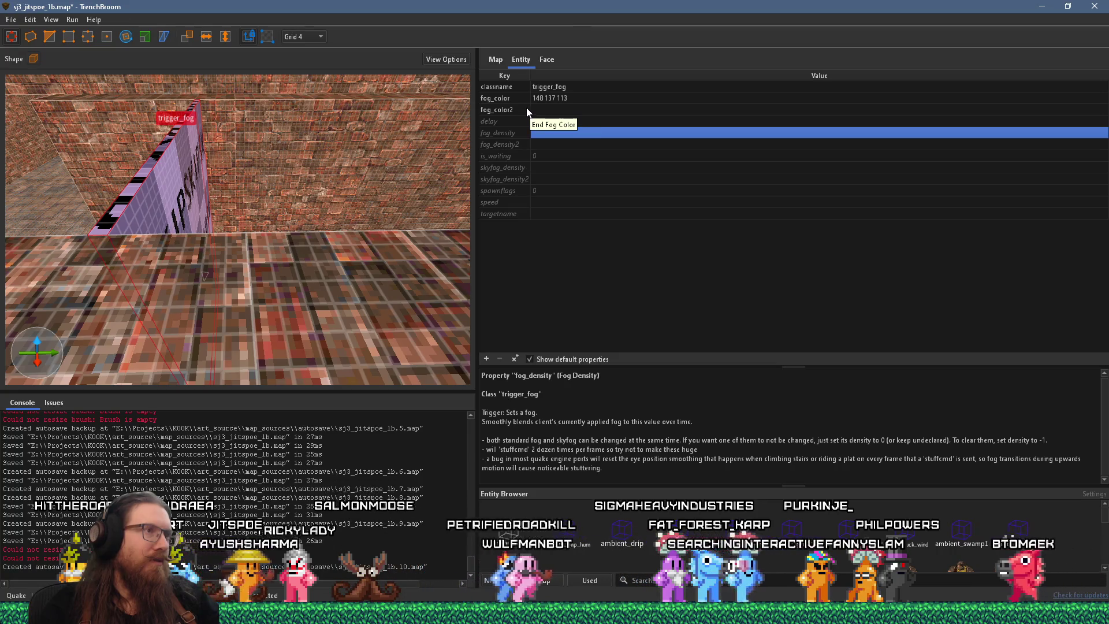
{"action": "left_click", "coordinate": [526, 110]}
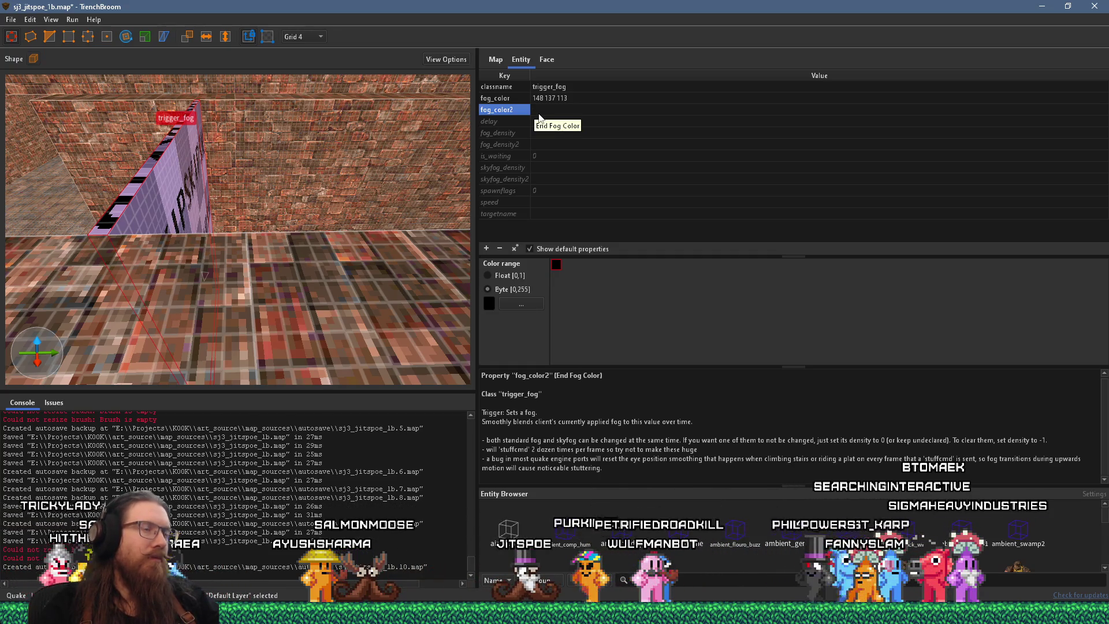
{"action": "double_click", "coordinate": [495, 99]}
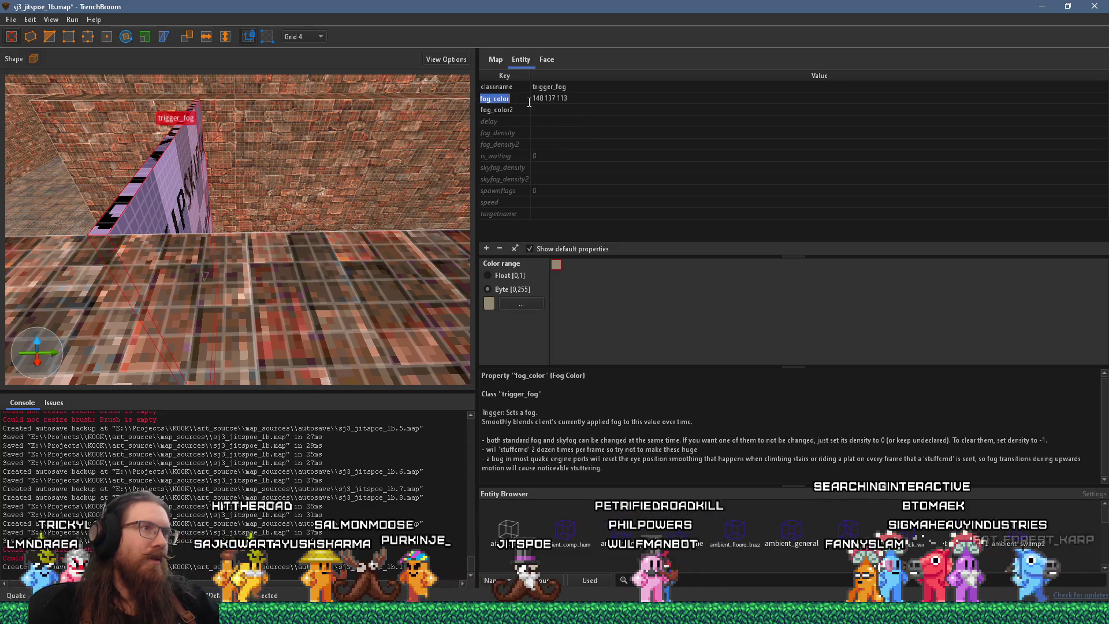
{"action": "key", "text": "Escape"}
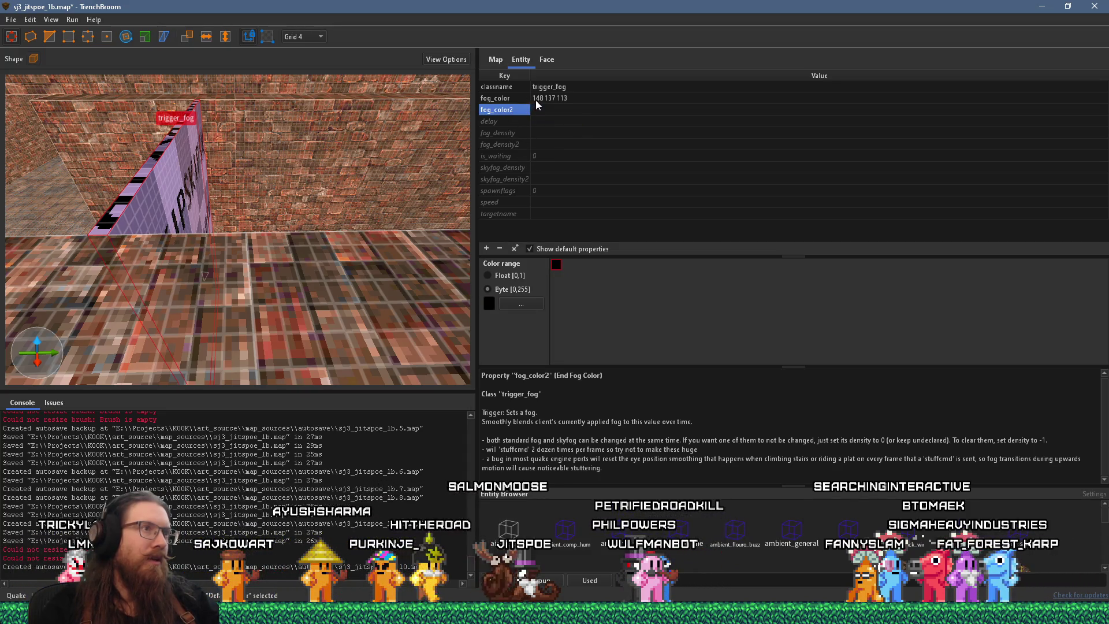
{"action": "left_click", "coordinate": [515, 303]}
{"action": "left_click", "coordinate": [690, 175]}
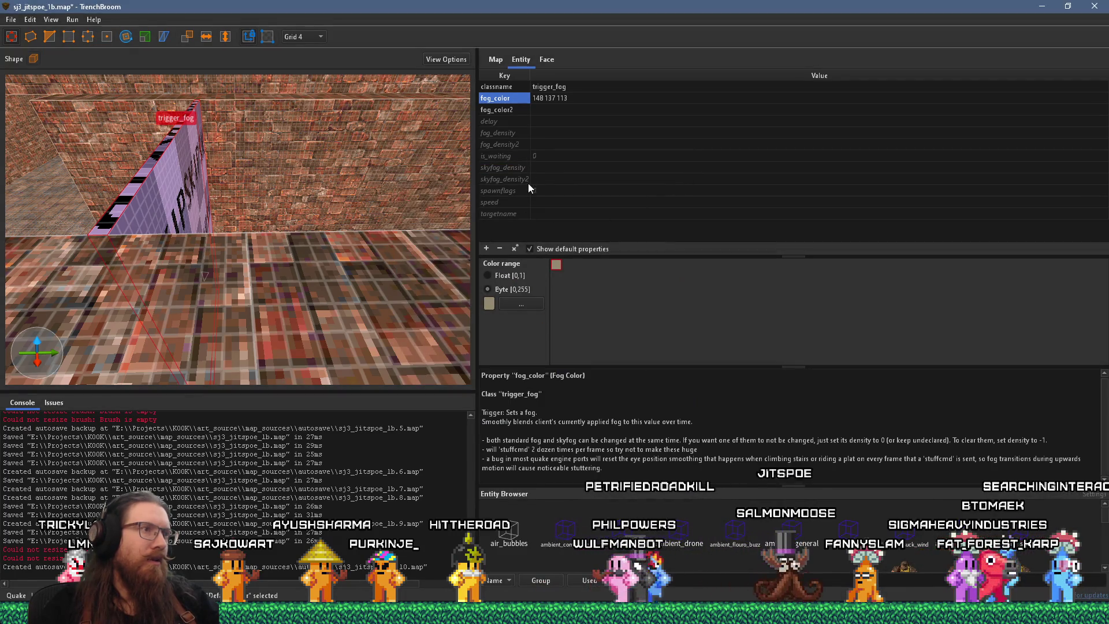
{"action": "double_click", "coordinate": [507, 99]}
{"action": "double_click", "coordinate": [560, 96]}
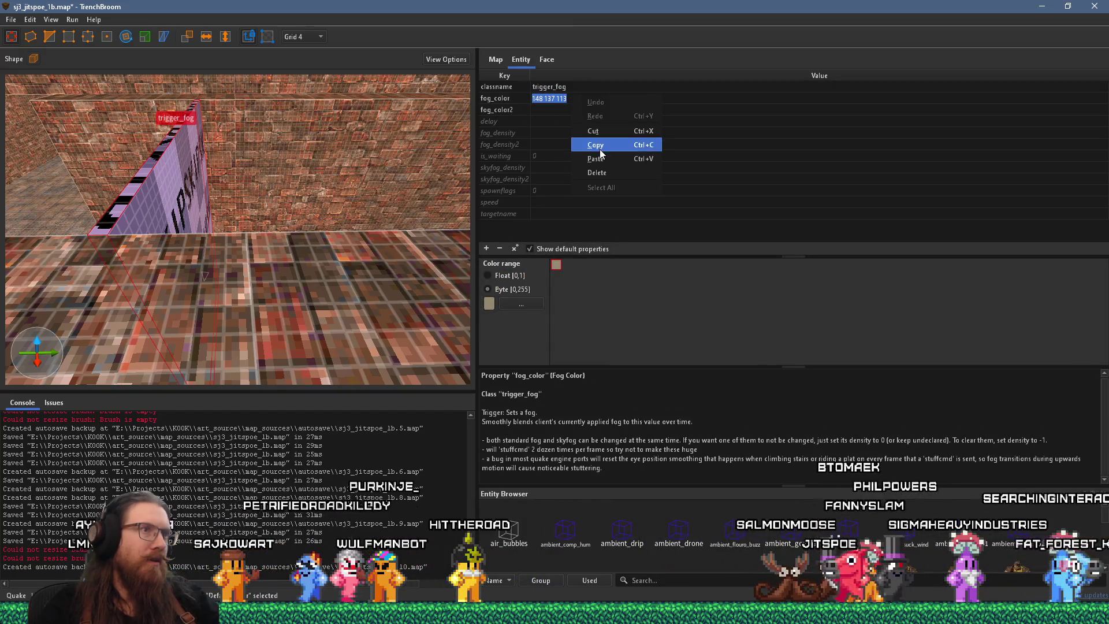
{"action": "left_click", "coordinate": [569, 109]}
{"action": "left_click", "coordinate": [571, 110]}
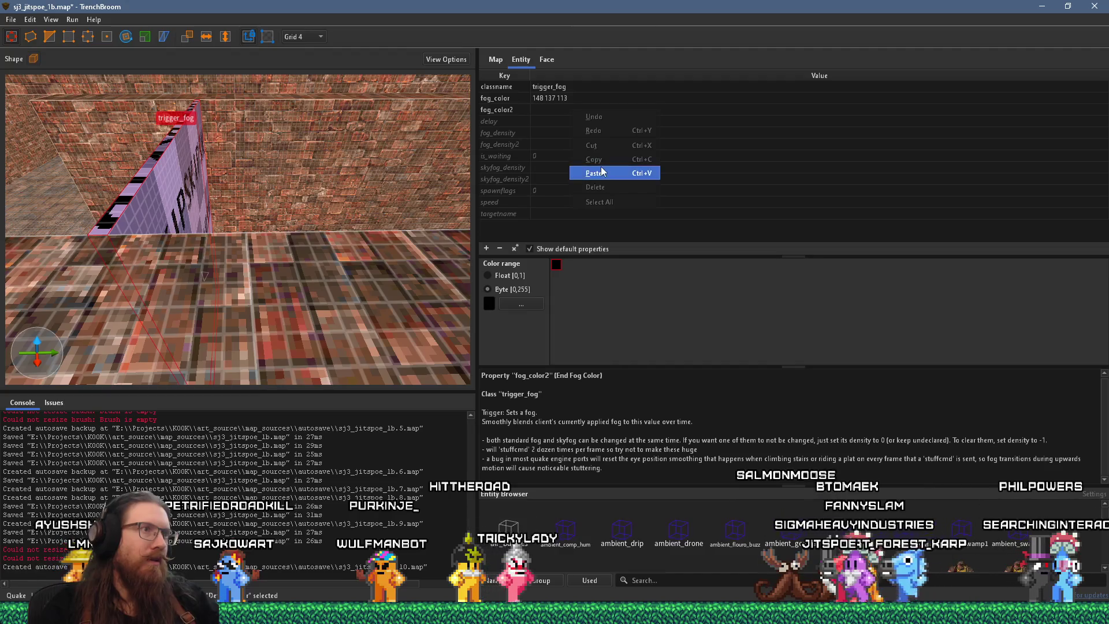
{"action": "left_click", "coordinate": [601, 166]}
{"action": "left_click", "coordinate": [514, 122]}
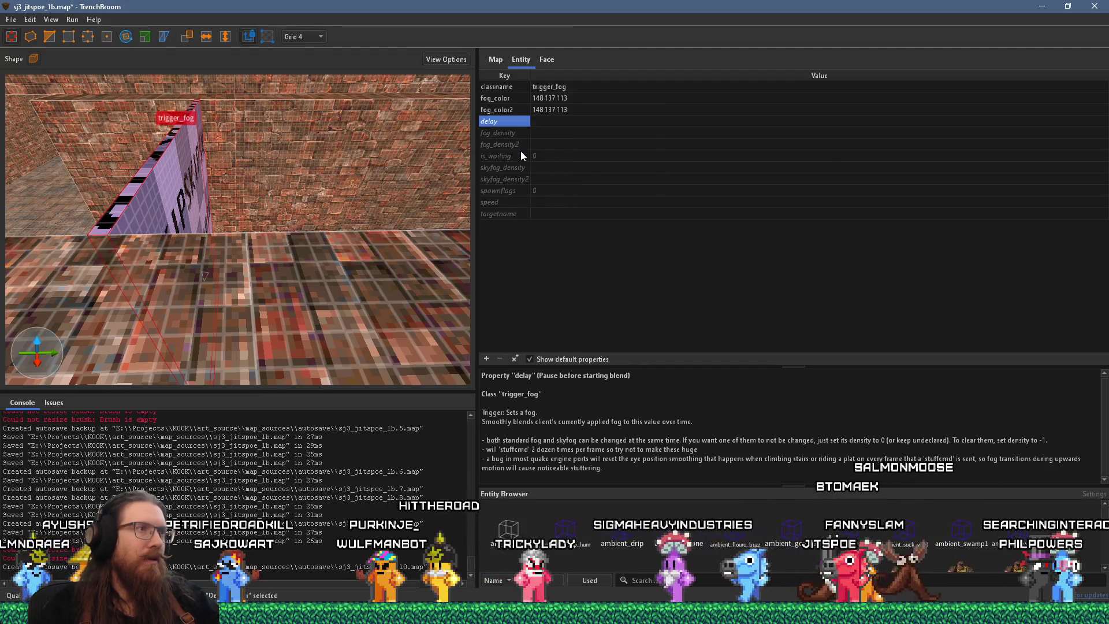
Step: Set fog_density to 0 and fog_density2 to .2
{"action": "left_click", "coordinate": [521, 133]}
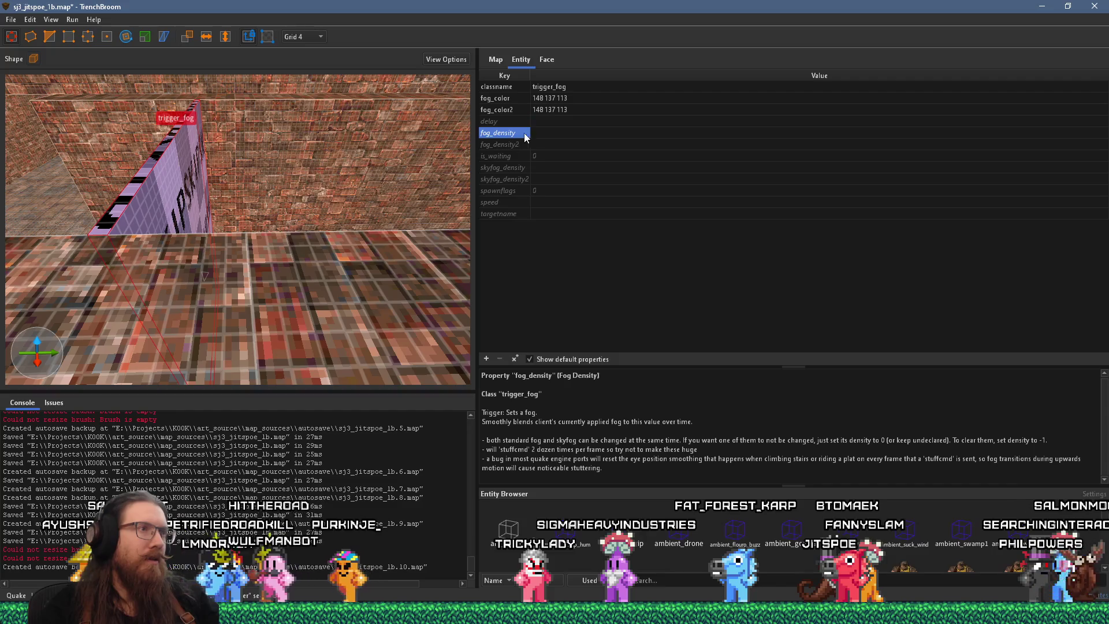
{"action": "left_click", "coordinate": [538, 133]}
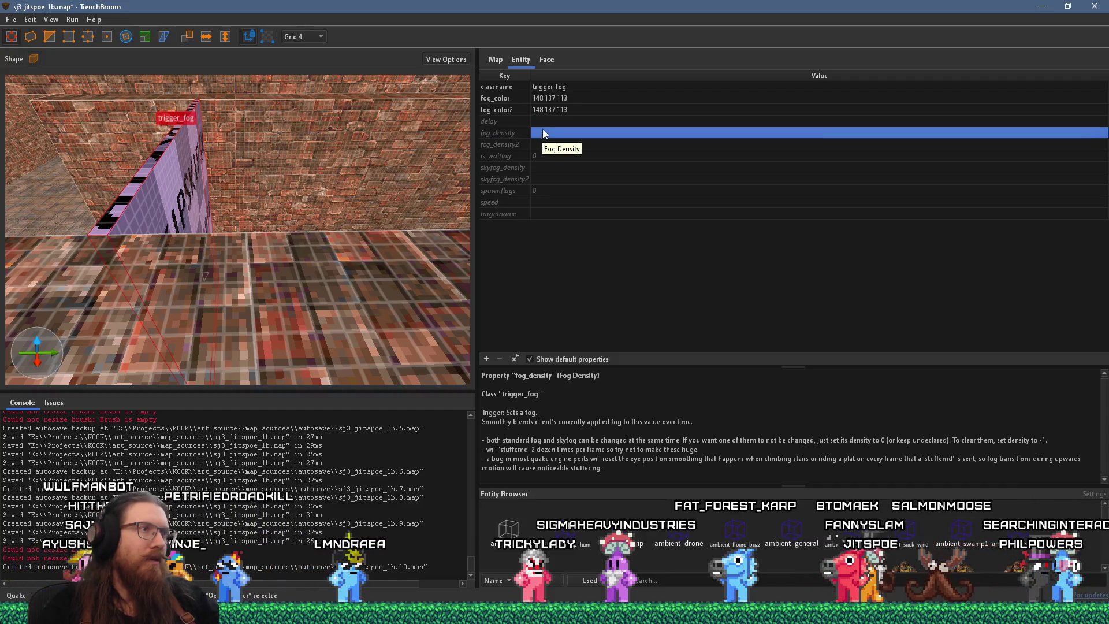
{"action": "left_click", "coordinate": [544, 133]}
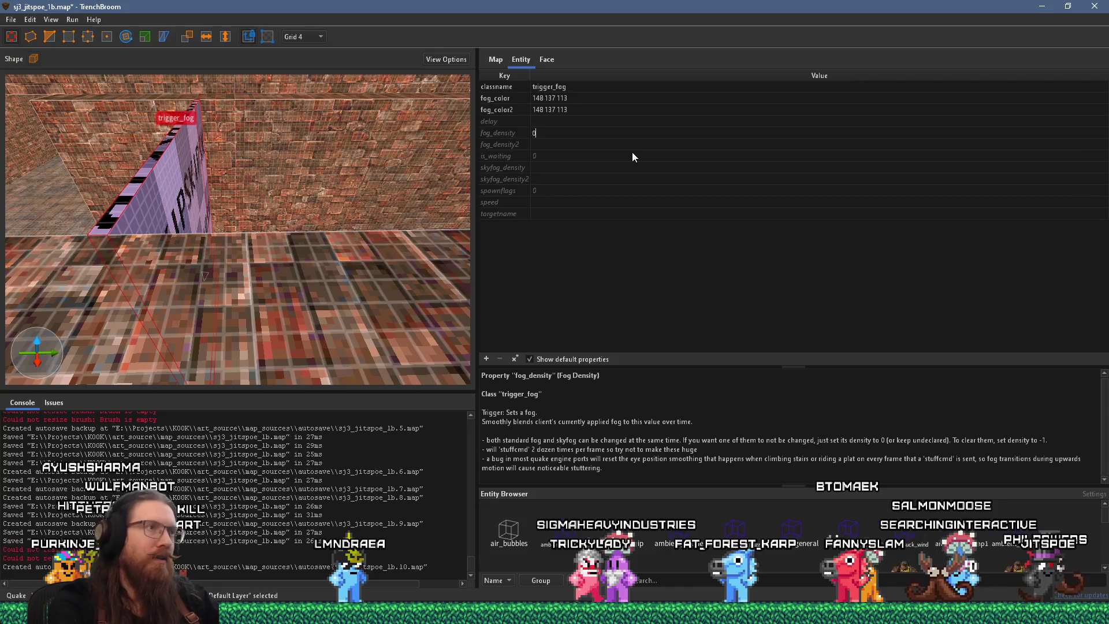
{"action": "type", "text": "0"}
{"action": "key", "text": "Return"}
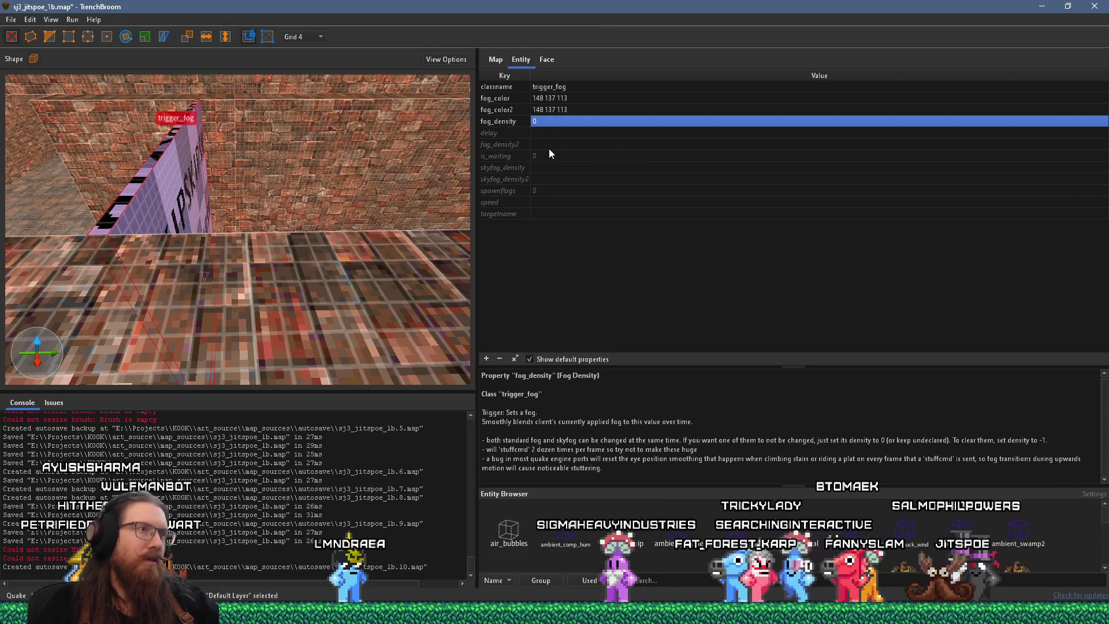
{"action": "double_click", "coordinate": [548, 144]}
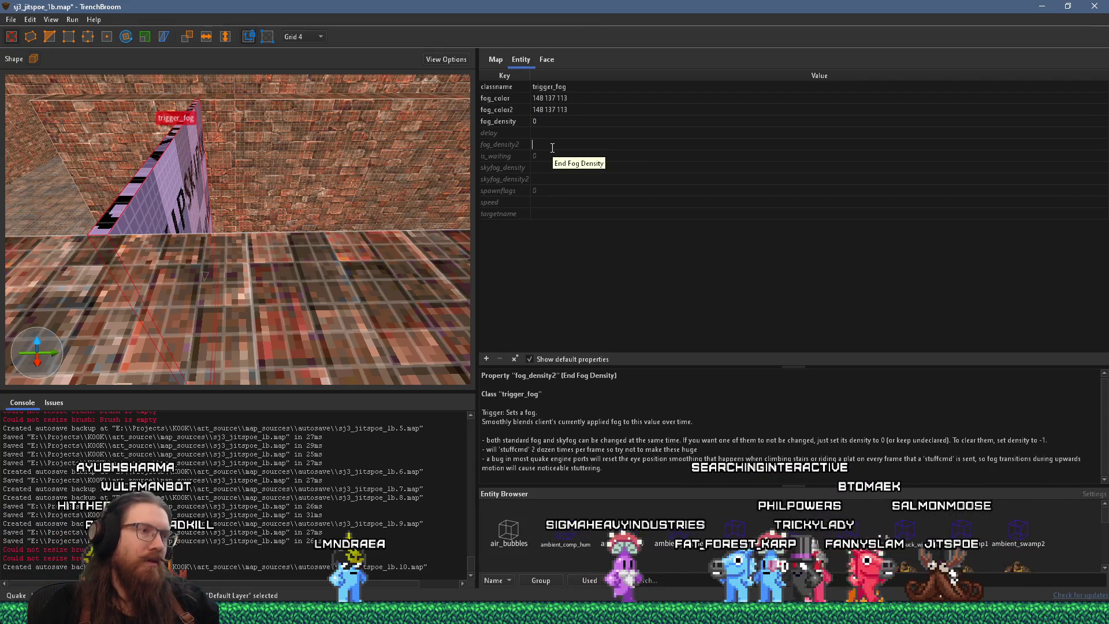
{"action": "type", "text": ".2"}
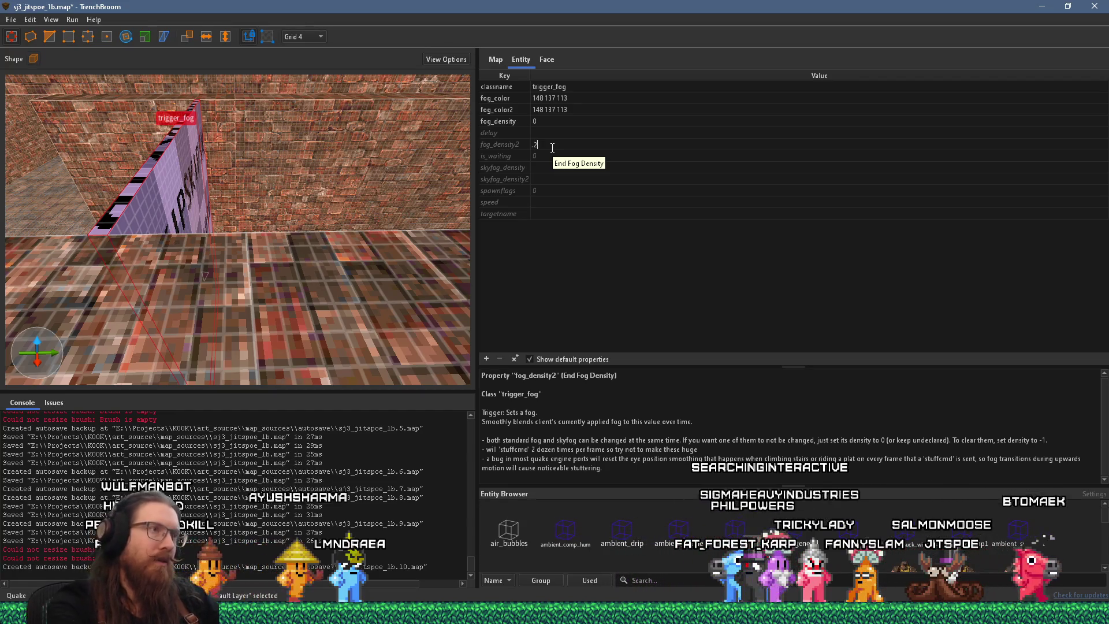
{"action": "key", "text": "Return"}
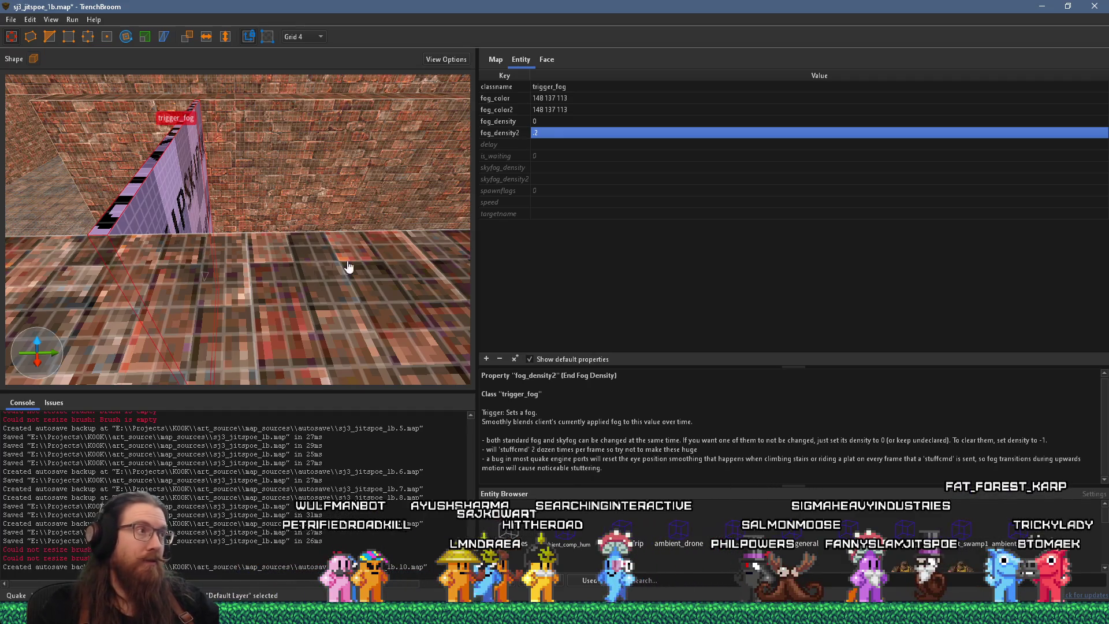
Step: Add an angle property with value 90 to the trigger_fog
{"action": "scroll", "coordinate": [303, 270], "scroll_direction": "down", "scroll_amount": 5}
{"action": "scroll", "coordinate": [301, 246], "scroll_direction": "down", "scroll_amount": 3}
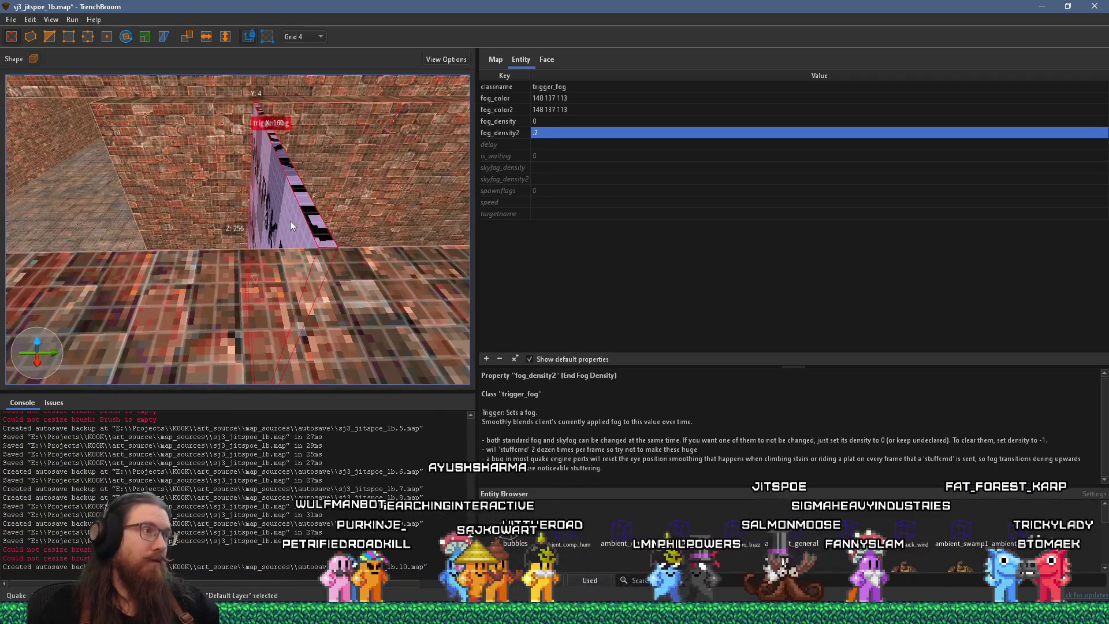
{"action": "scroll", "coordinate": [277, 218], "scroll_direction": "down", "scroll_amount": 3}
{"action": "scroll", "coordinate": [201, 217], "scroll_direction": "down", "scroll_amount": 3}
{"action": "scroll", "coordinate": [297, 252], "scroll_direction": "up", "scroll_amount": 3}
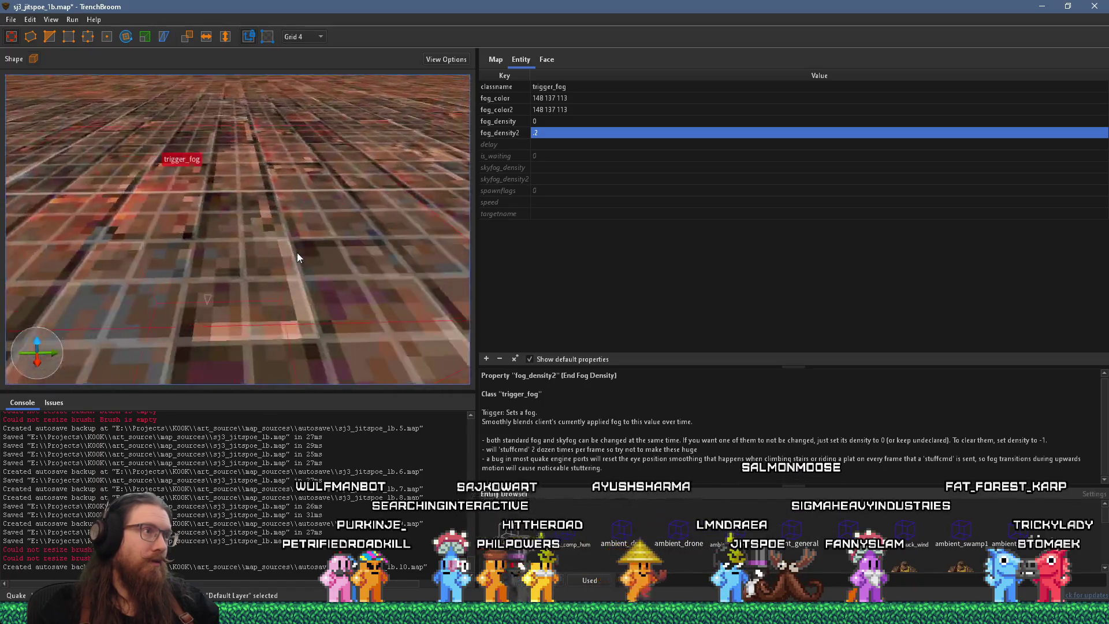
{"action": "scroll", "coordinate": [273, 207], "scroll_direction": "down", "scroll_amount": 4}
{"action": "scroll", "coordinate": [273, 210], "scroll_direction": "up", "scroll_amount": 5}
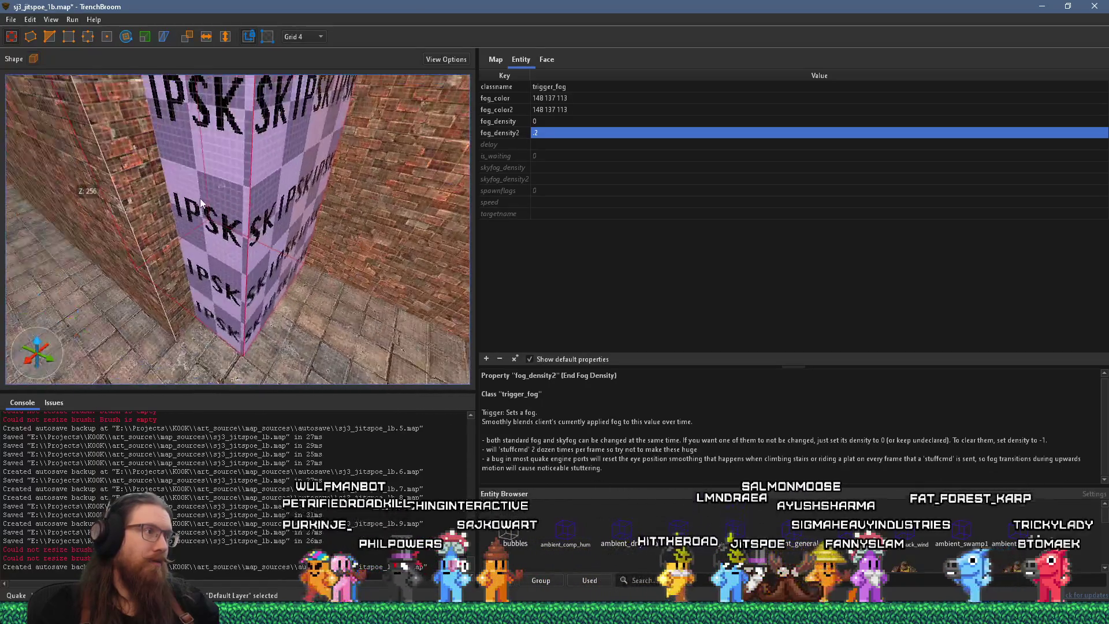
{"action": "scroll", "coordinate": [222, 220], "scroll_direction": "down", "scroll_amount": 5}
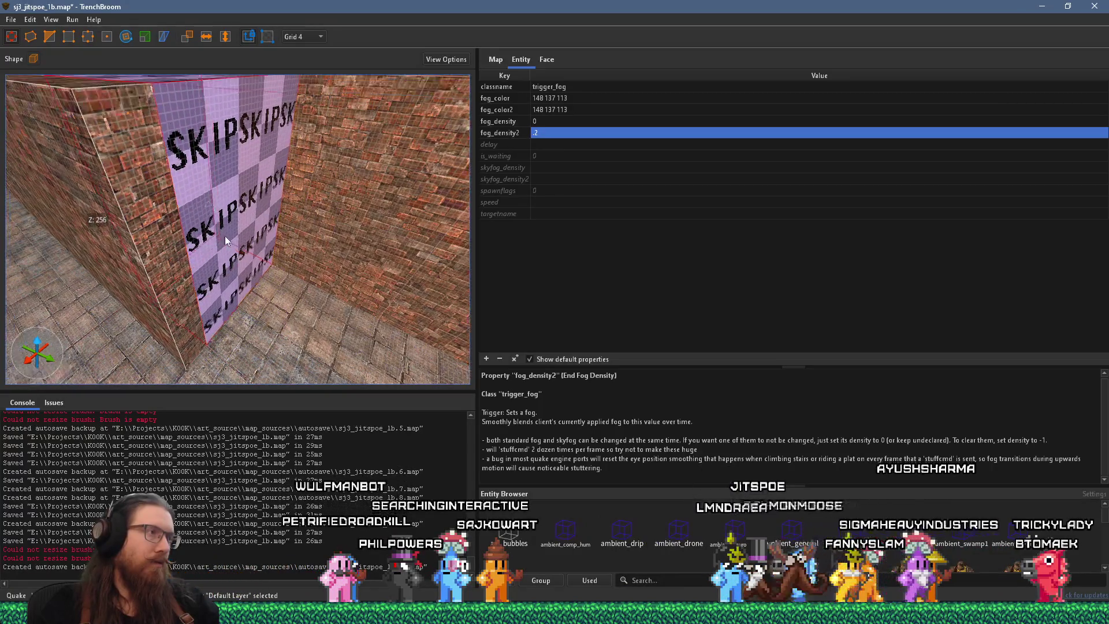
{"action": "scroll", "coordinate": [320, 246], "scroll_direction": "up", "scroll_amount": 6}
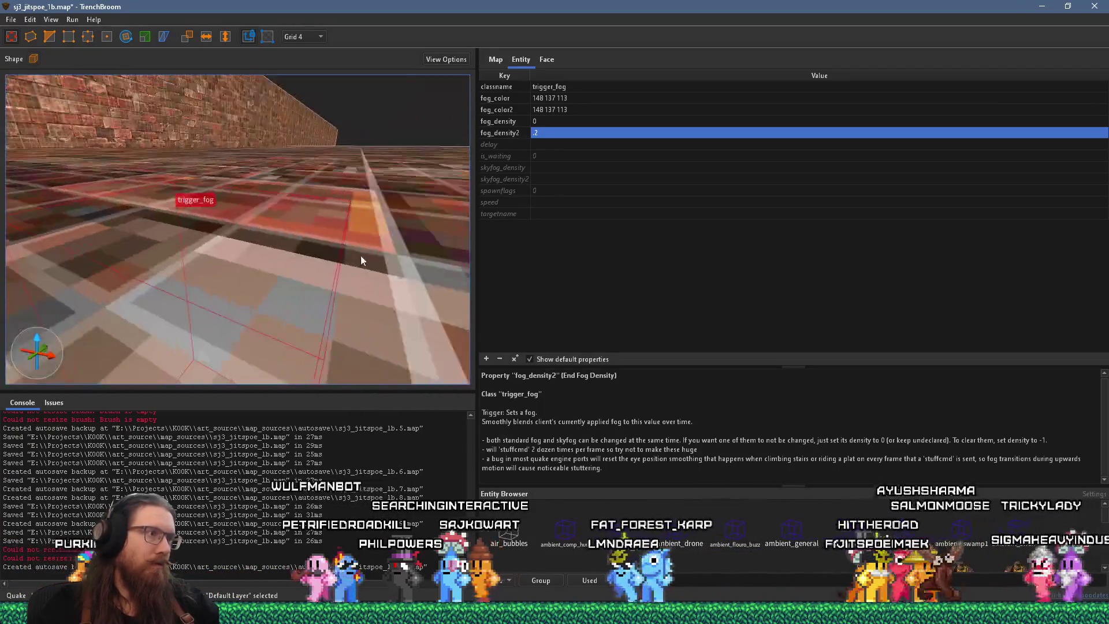
{"action": "scroll", "coordinate": [300, 260], "scroll_direction": "down", "scroll_amount": 6}
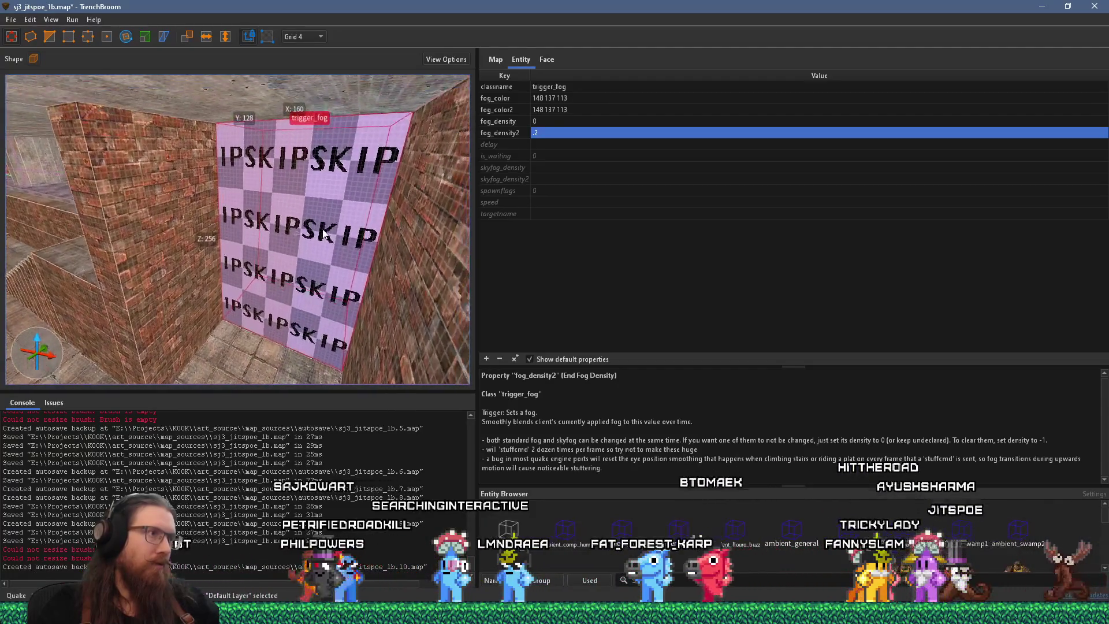
{"action": "mouse_move", "coordinate": [287, 293]}
{"action": "left_mouse_down"}
{"action": "mouse_move", "coordinate": [265, 277]}
{"action": "mouse_move", "coordinate": [224, 299]}
{"action": "left_mouse_up"}
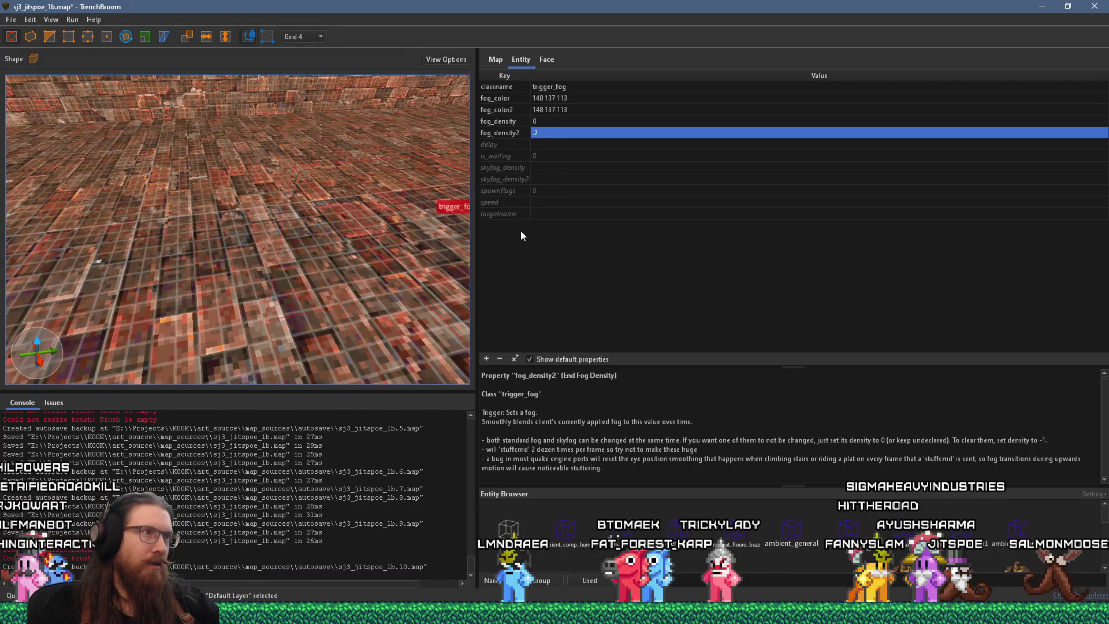
{"action": "left_click", "coordinate": [487, 360]}
{"action": "type", "text": "angle"}
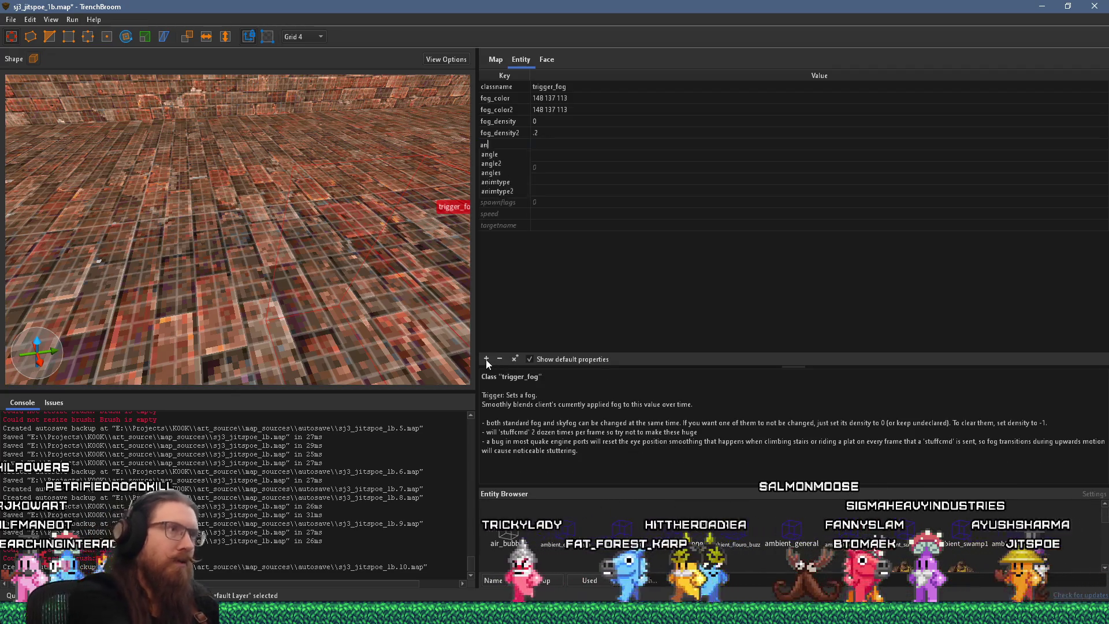
{"action": "key", "text": "Return"}
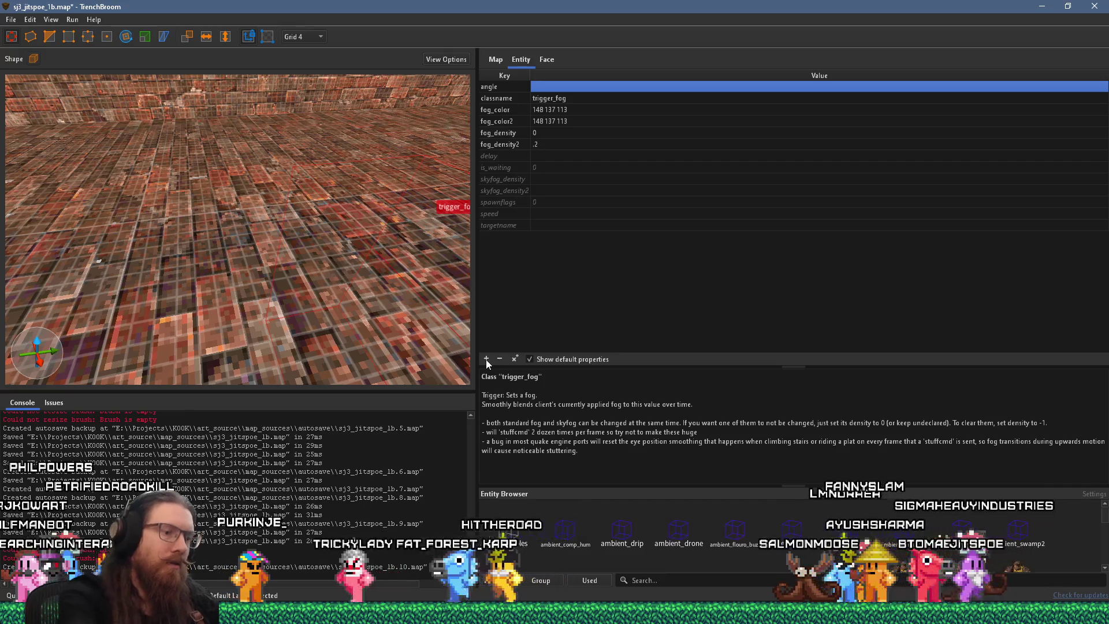
{"action": "type", "text": "90"}
{"action": "key", "text": "Return"}
Step: Frame the trigger_fog brush, then deselect it and swing the view elsewhere in the map
{"action": "key", "text": "ctrl+u"}
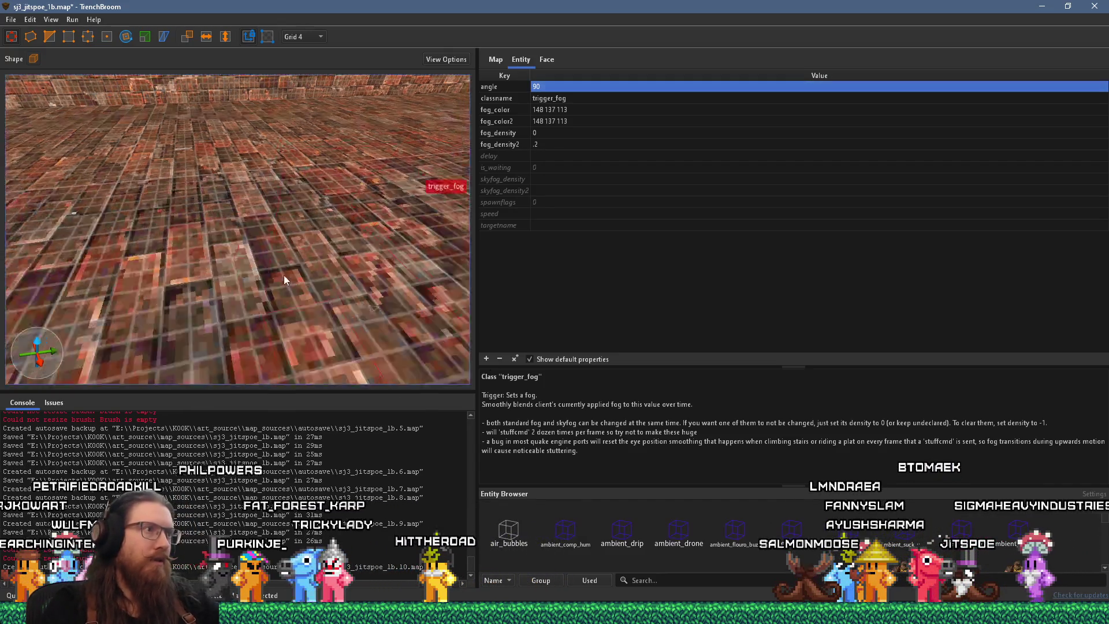
{"action": "mouse_move", "coordinate": [266, 248]}
{"action": "left_mouse_down"}
{"action": "mouse_move", "coordinate": [347, 218]}
{"action": "mouse_move", "coordinate": [377, 236]}
{"action": "mouse_move", "coordinate": [358, 230]}
{"action": "mouse_move", "coordinate": [240, 265]}
{"action": "mouse_move", "coordinate": [467, 258]}
{"action": "left_mouse_up"}
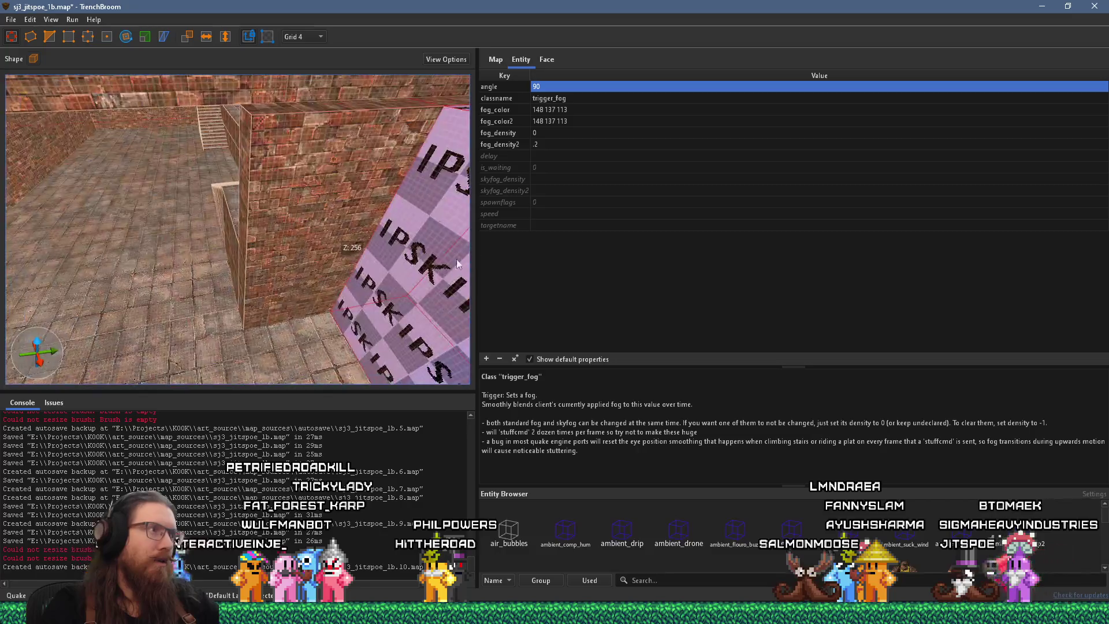
{"action": "key", "text": "Escape"}
{"action": "mouse_move", "coordinate": [238, 314]}
{"action": "left_mouse_down"}
{"action": "mouse_move", "coordinate": [255, 316]}
{"action": "mouse_move", "coordinate": [289, 252]}
{"action": "mouse_move", "coordinate": [276, 314]}
{"action": "left_mouse_up"}
Step: Create an info_player_start_test point entity on the floor from the context menu, then deselect it
{"action": "right_click", "coordinate": [282, 331]}
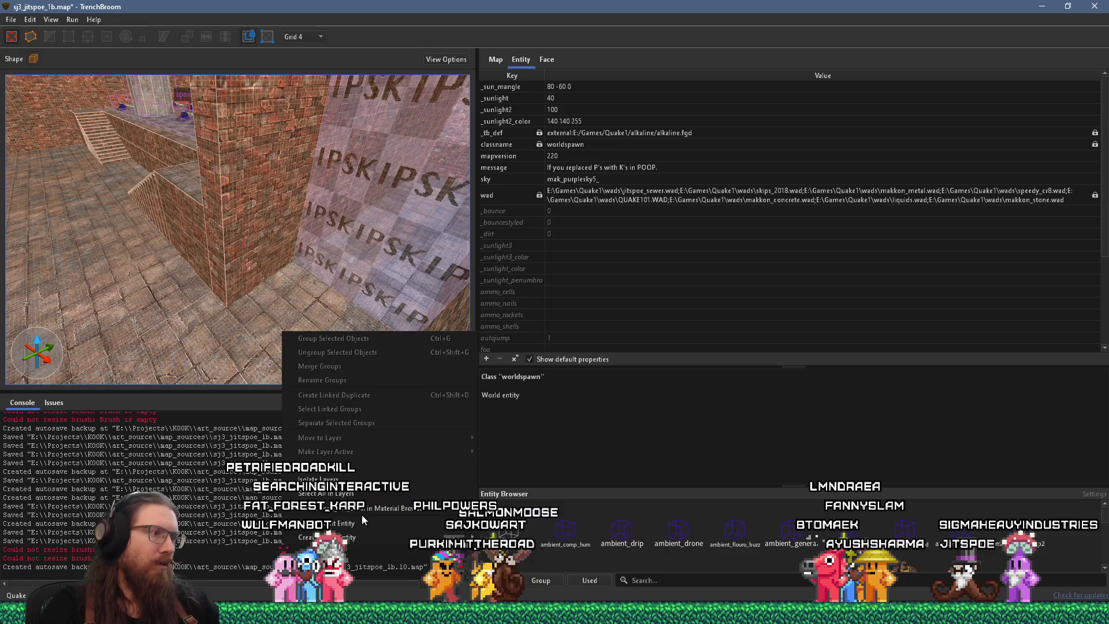
{"action": "mouse_move", "coordinate": [372, 537]}
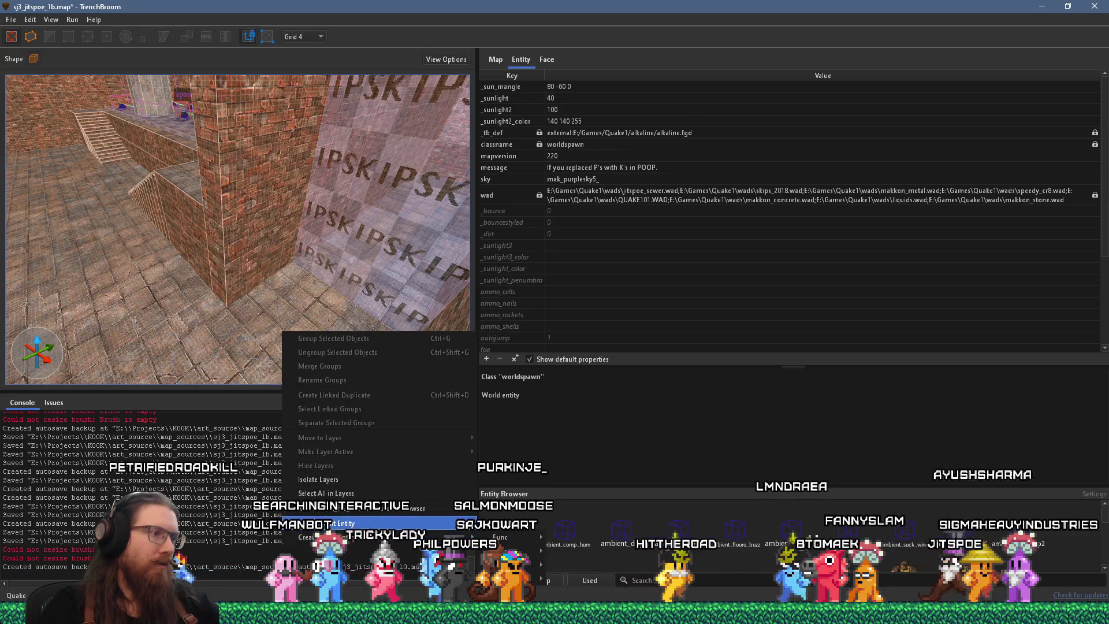
{"action": "mouse_move", "coordinate": [520, 465]}
{"action": "left_click", "coordinate": [578, 562]}
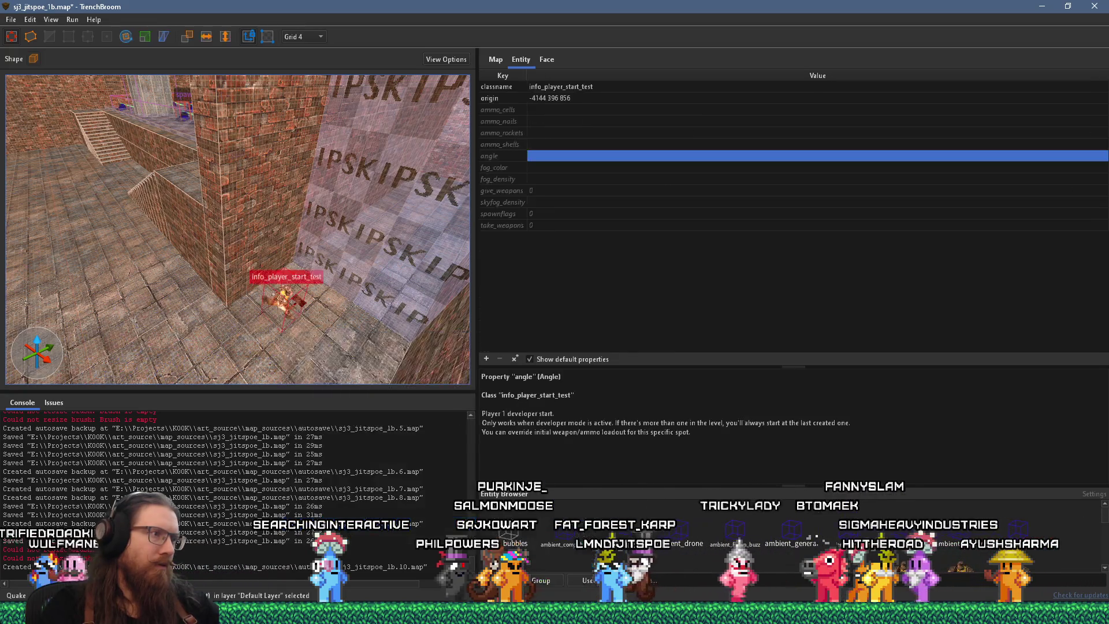
{"action": "key", "text": "Escape"}
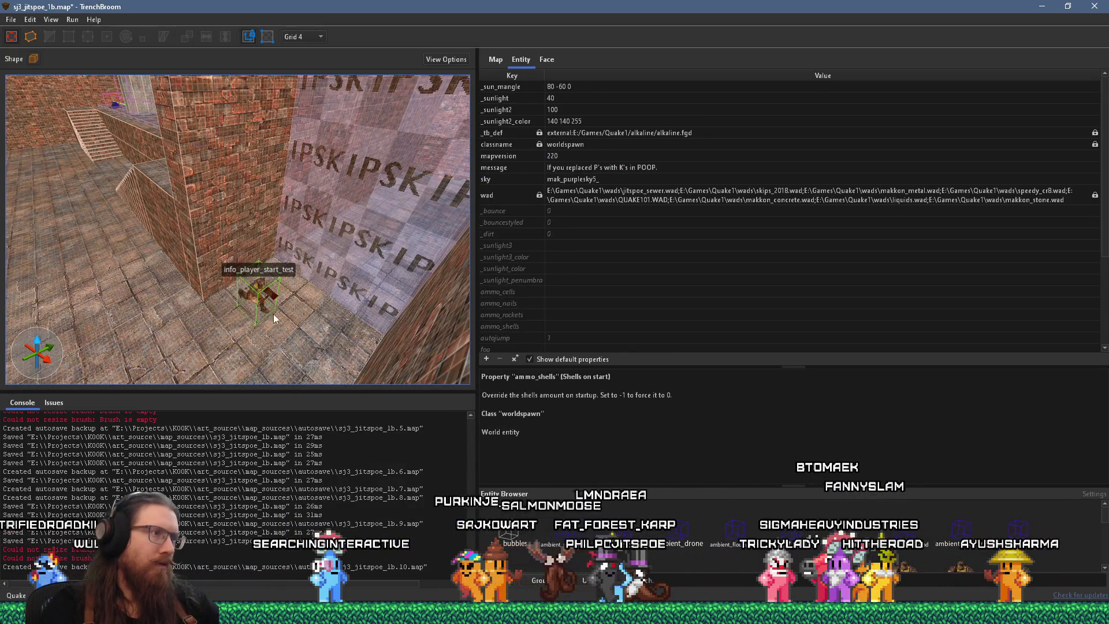
Step: Save the map and compile it with the alkaline dev profile
{"action": "left_click", "coordinate": [11, 19]}
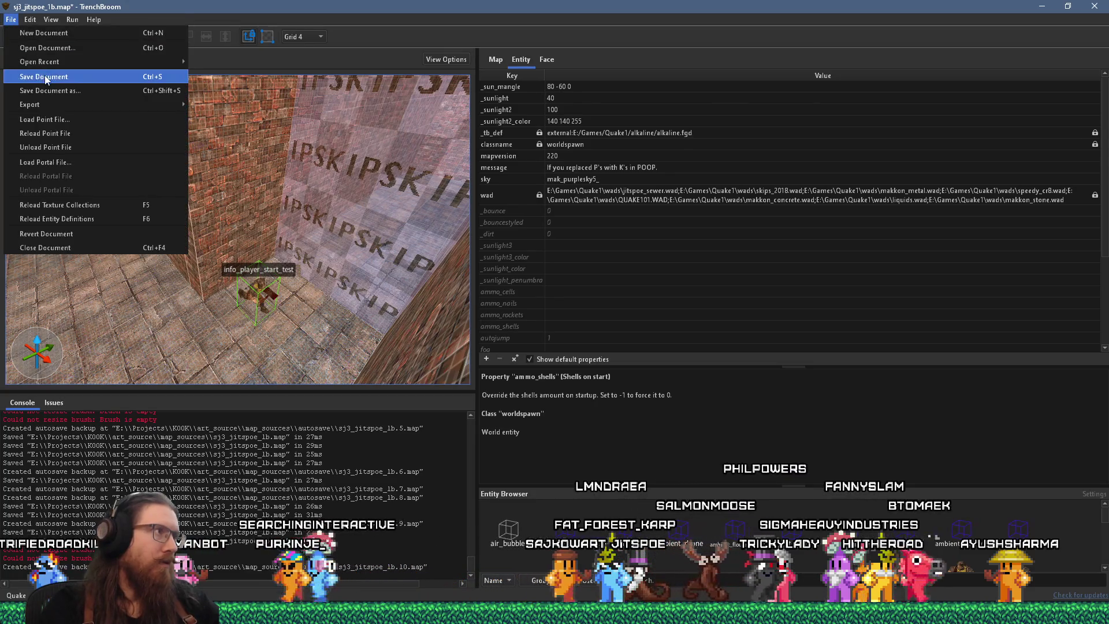
{"action": "left_click", "coordinate": [44, 76]}
{"action": "left_click", "coordinate": [81, 33]}
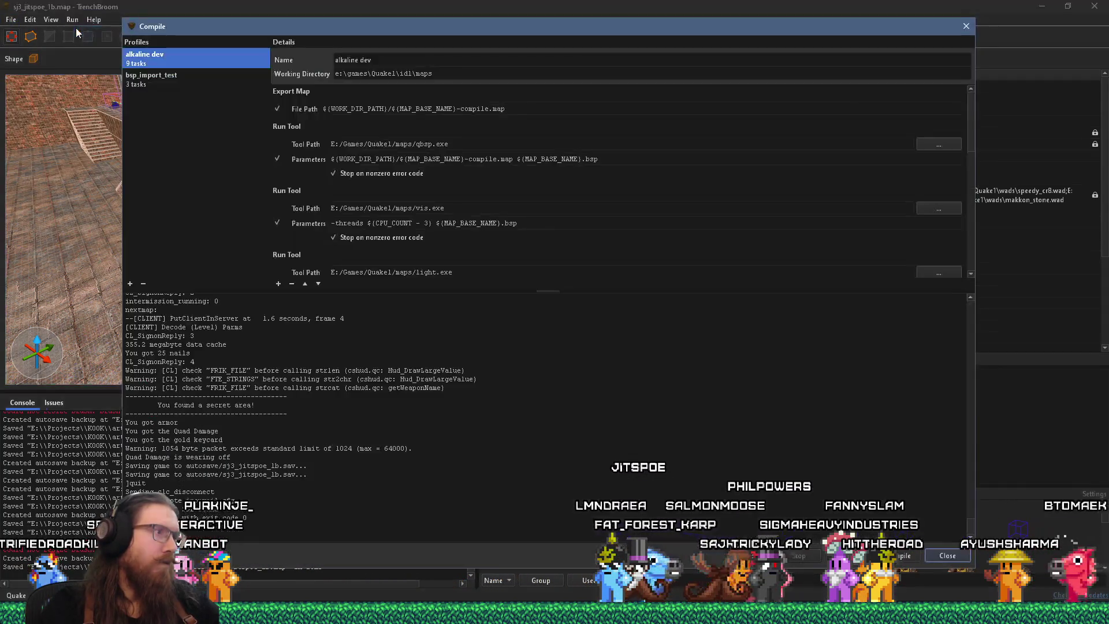
{"action": "left_click", "coordinate": [907, 556]}
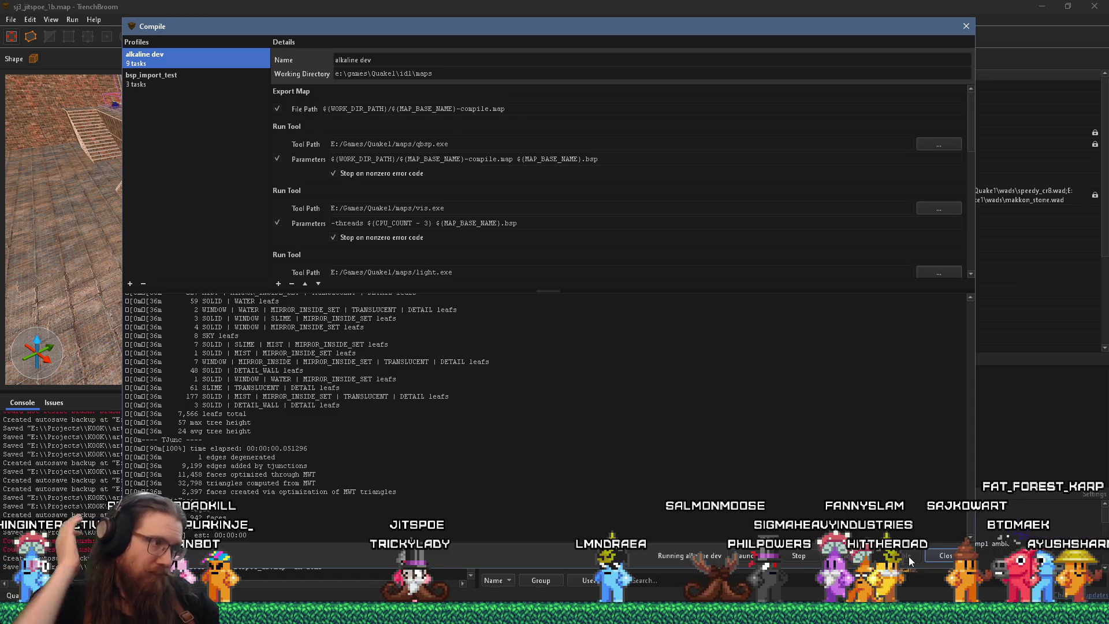
Step: Bring the Firefox window with the 'alkaline quake' search results to the front
{"action": "key", "text": "alt+Tab"}
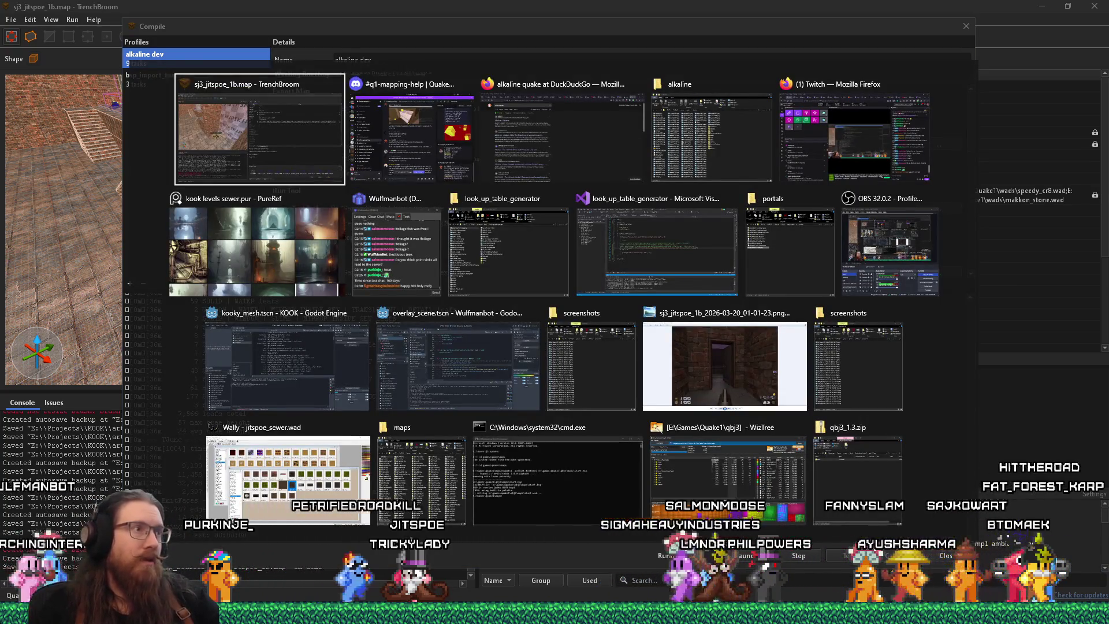
{"action": "key", "text": "Escape"}
{"action": "left_click", "coordinate": [952, 612]}
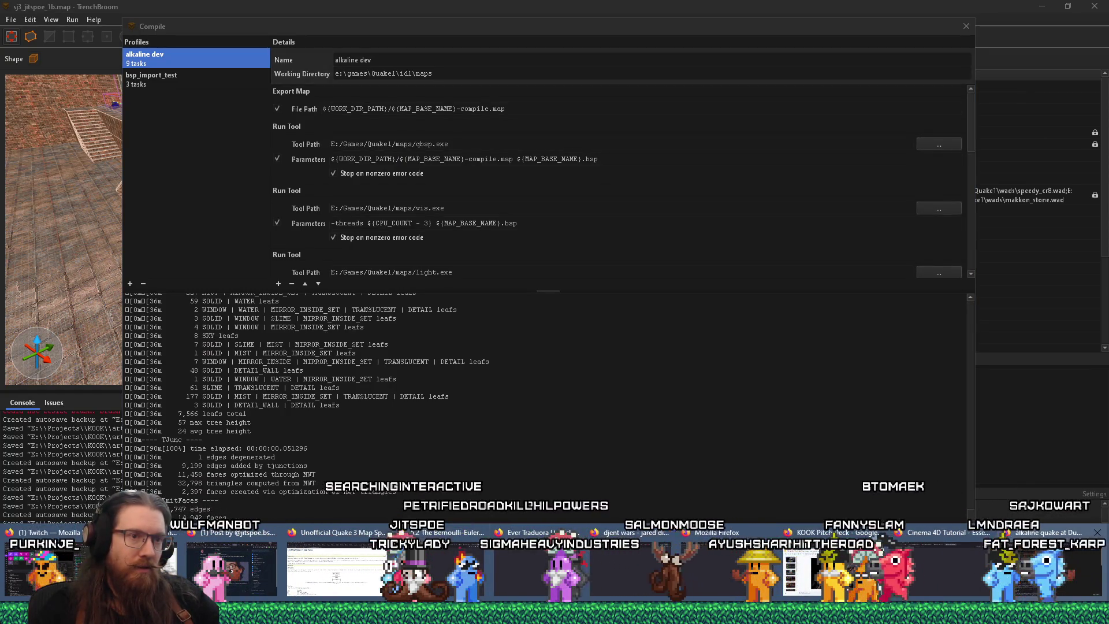
{"action": "left_click", "coordinate": [1051, 566]}
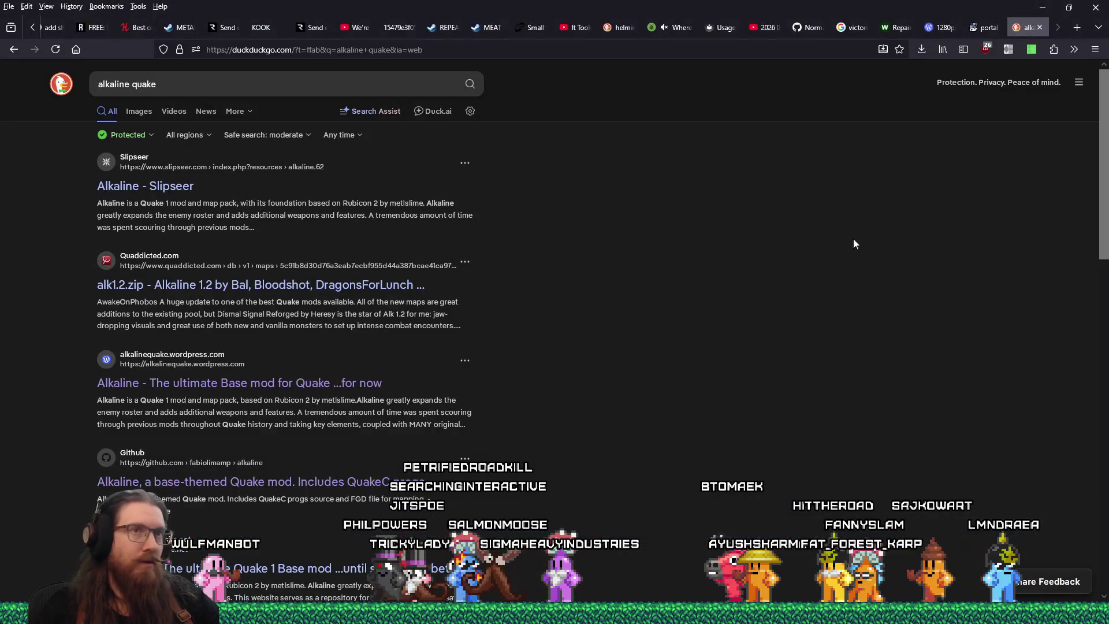
Step: In the Sprite sheet cutter, choose cutting by columns/rows and enter 8 columns and 8 rows
{"action": "left_click", "coordinate": [994, 29]}
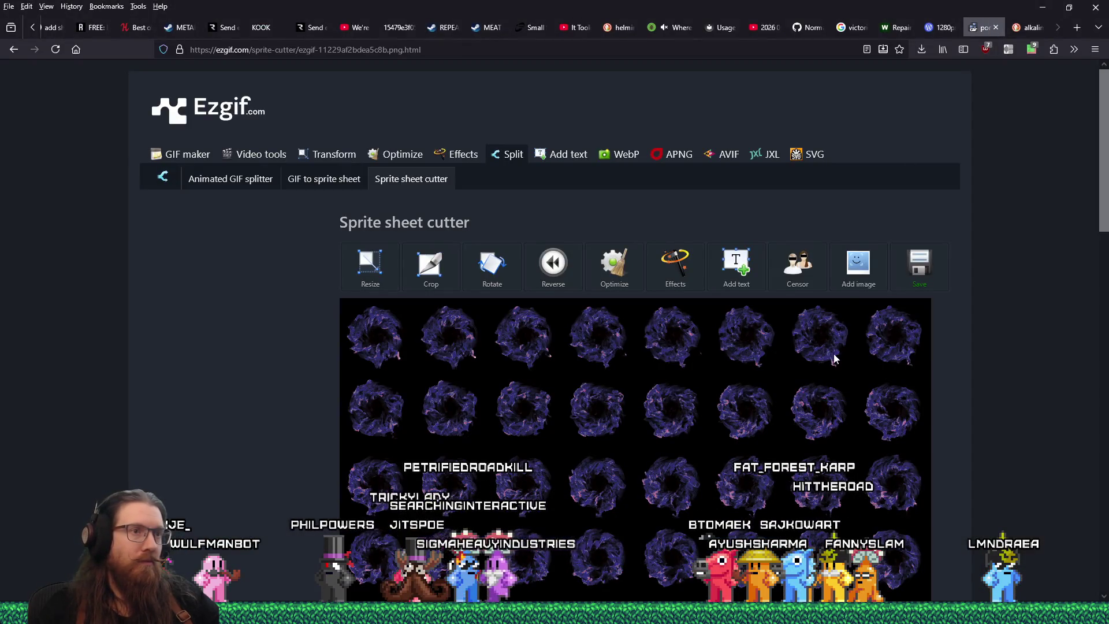
{"action": "scroll", "coordinate": [591, 327], "scroll_direction": "down", "scroll_amount": 10}
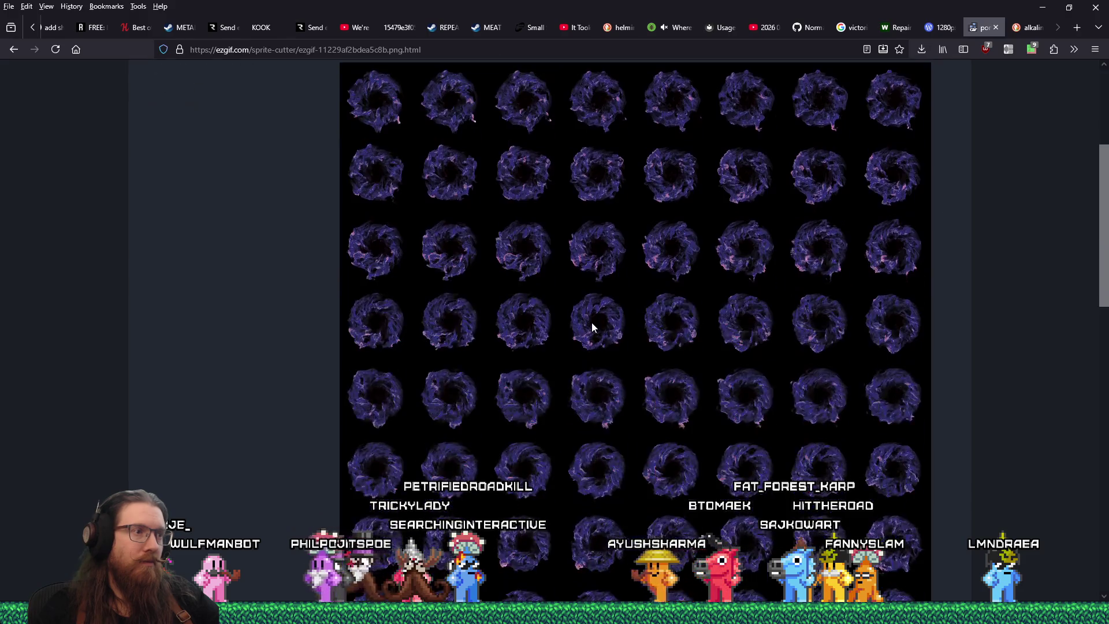
{"action": "scroll", "coordinate": [527, 313], "scroll_direction": "up", "scroll_amount": 1}
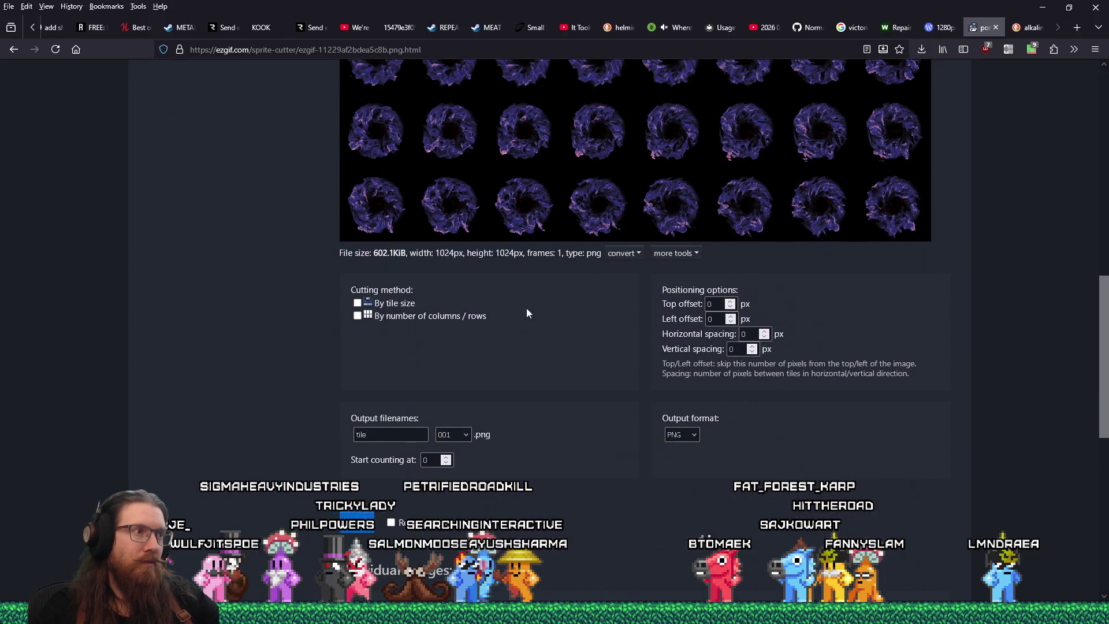
{"action": "left_click", "coordinate": [366, 317]}
{"action": "scroll", "coordinate": [461, 342], "scroll_direction": "up", "scroll_amount": 1}
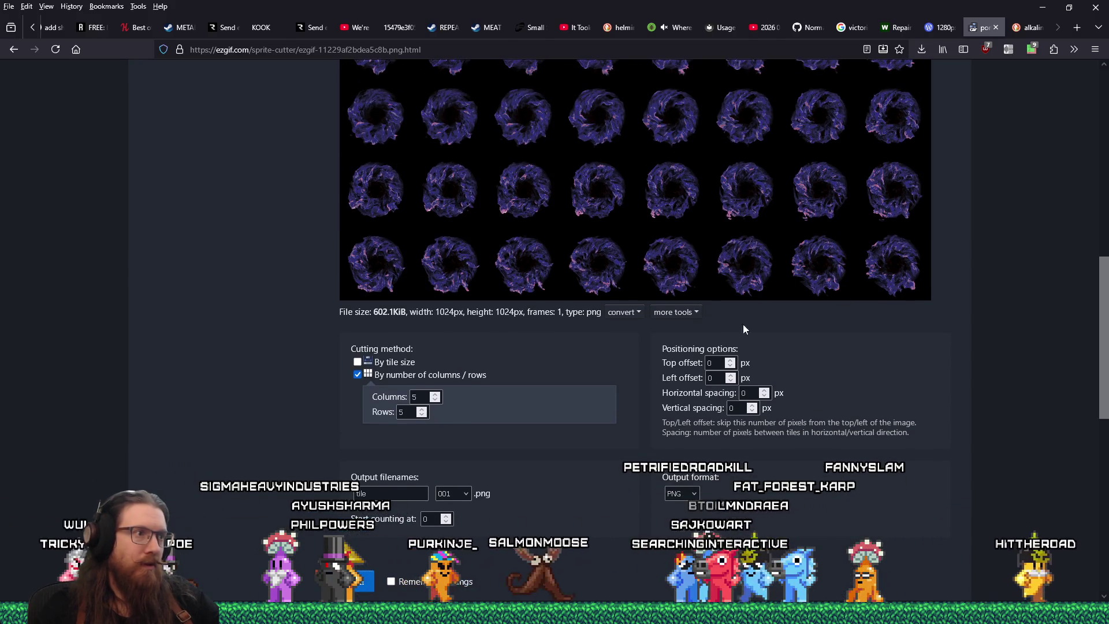
{"action": "double_click", "coordinate": [414, 397]}
{"action": "type", "text": "8"}
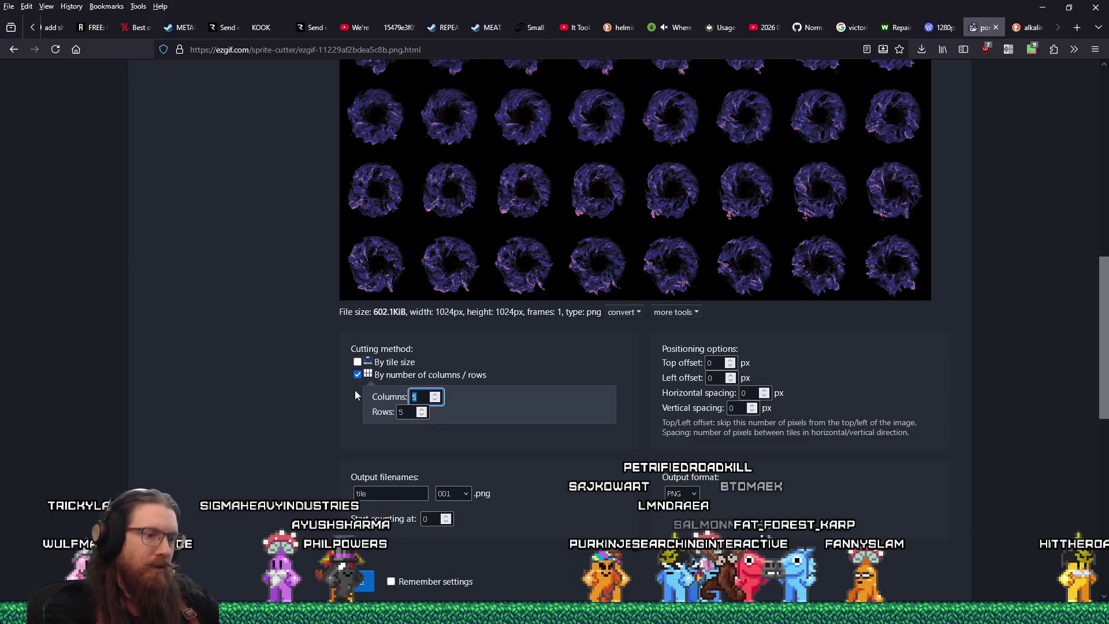
{"action": "double_click", "coordinate": [409, 412]}
{"action": "type", "text": "8"}
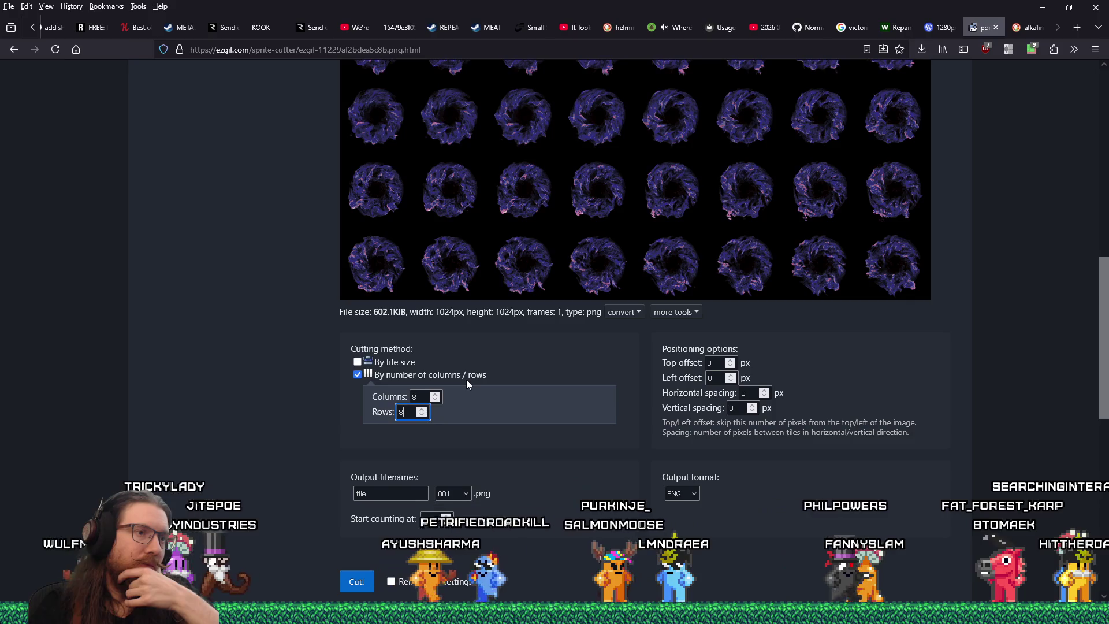
{"action": "left_click", "coordinate": [721, 424]}
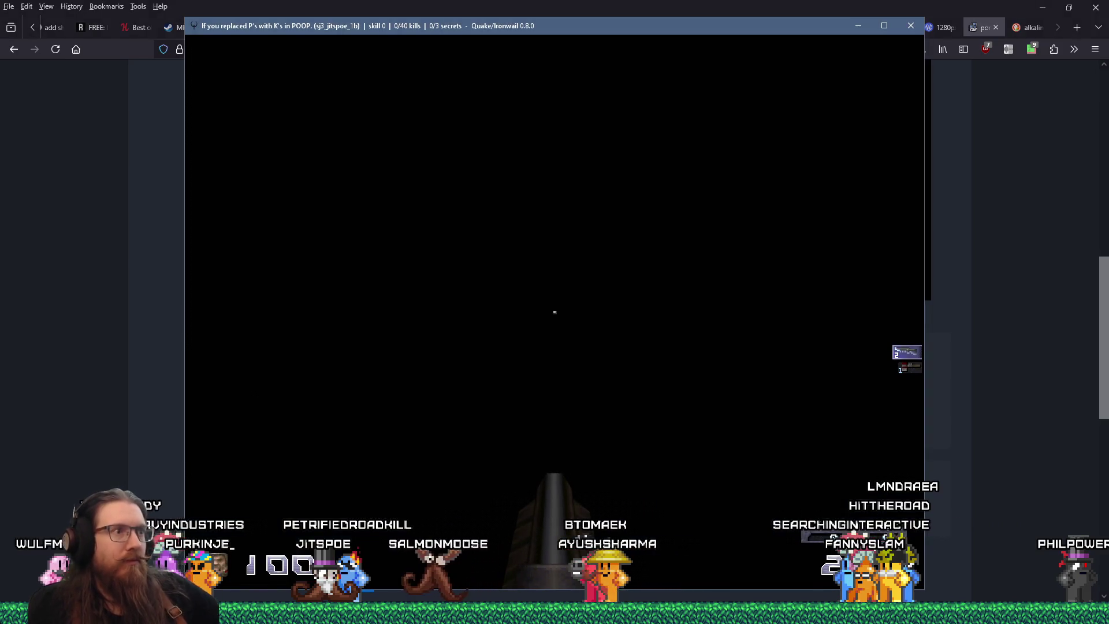
Step: Fire the weapon three times to light up the dark foggy room, then open the console
{"action": "left_click", "coordinate": [555, 312]}
{"action": "left_click", "coordinate": [555, 312]}
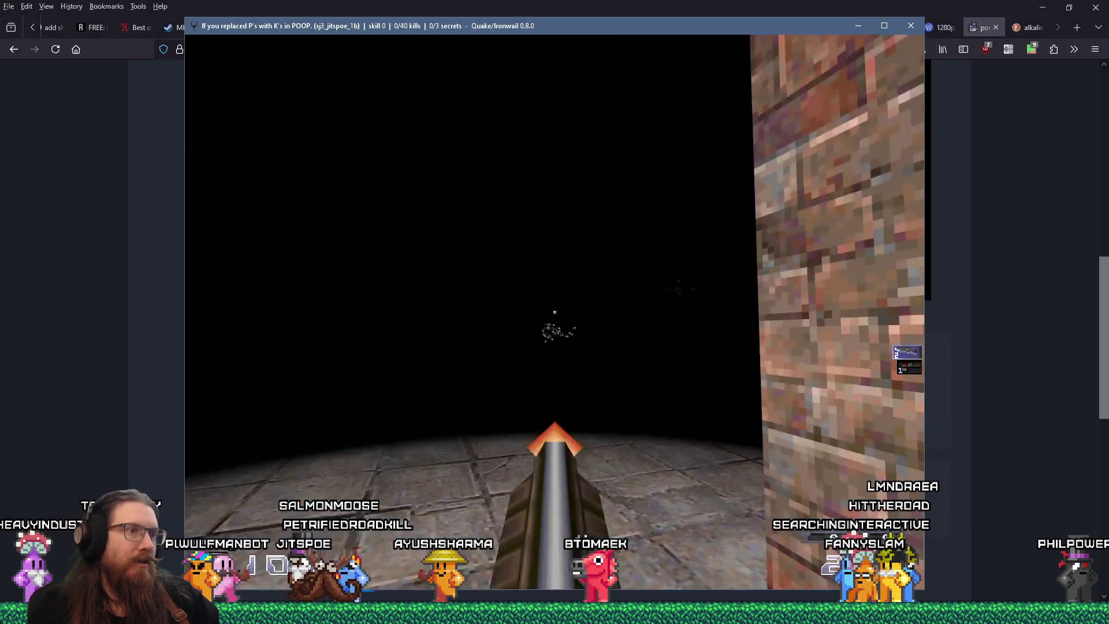
{"action": "left_click", "coordinate": [554, 312]}
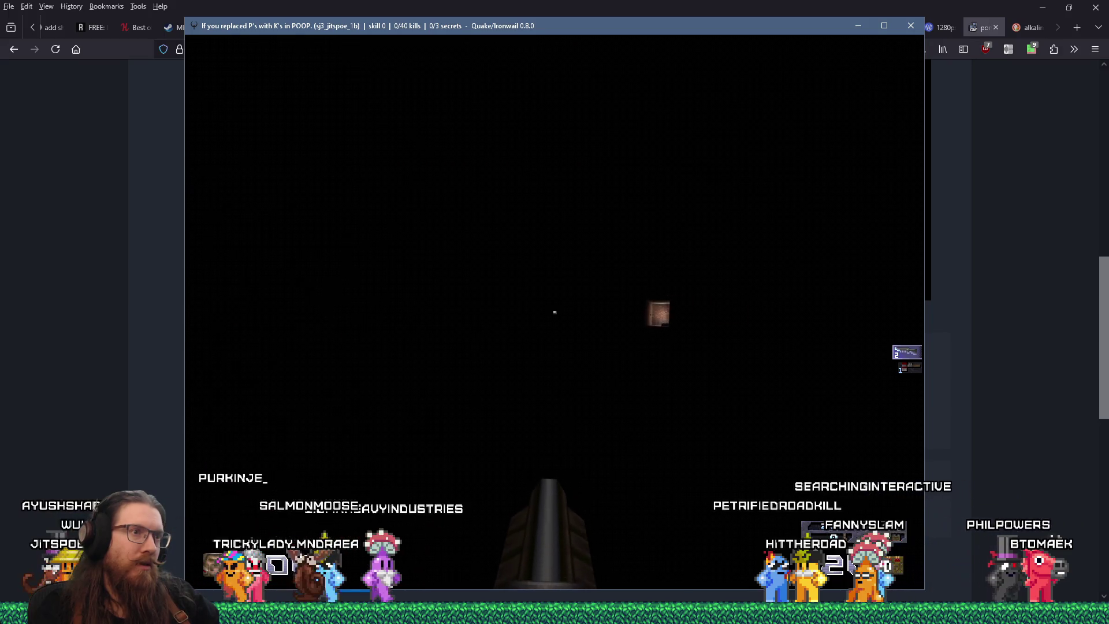
{"action": "key", "text": "grave"}
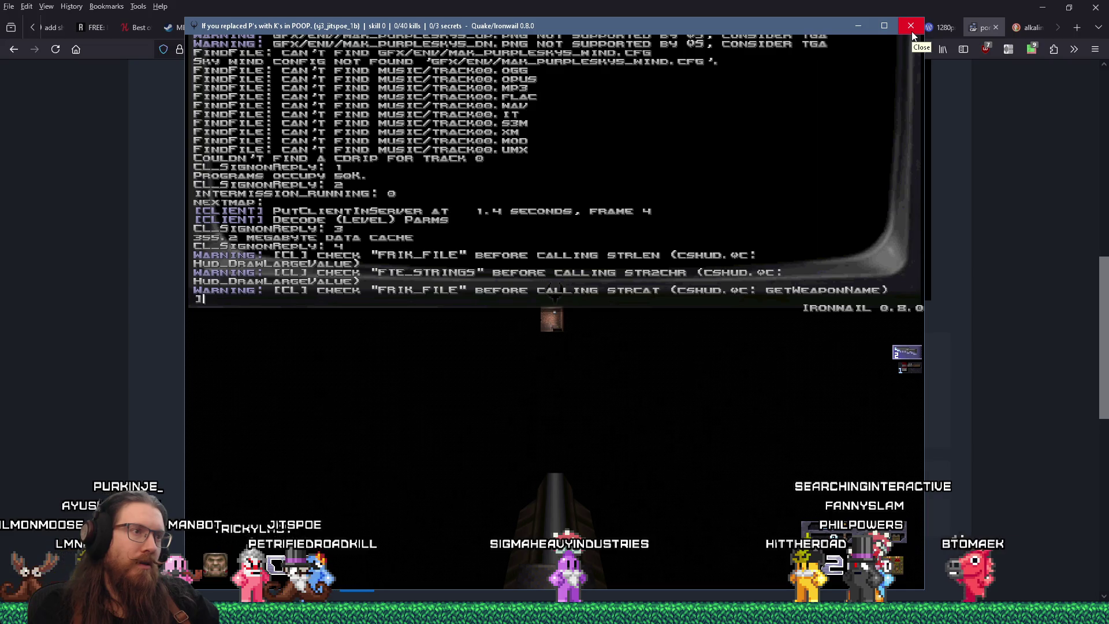
{"action": "key", "text": "alt+Tab"}
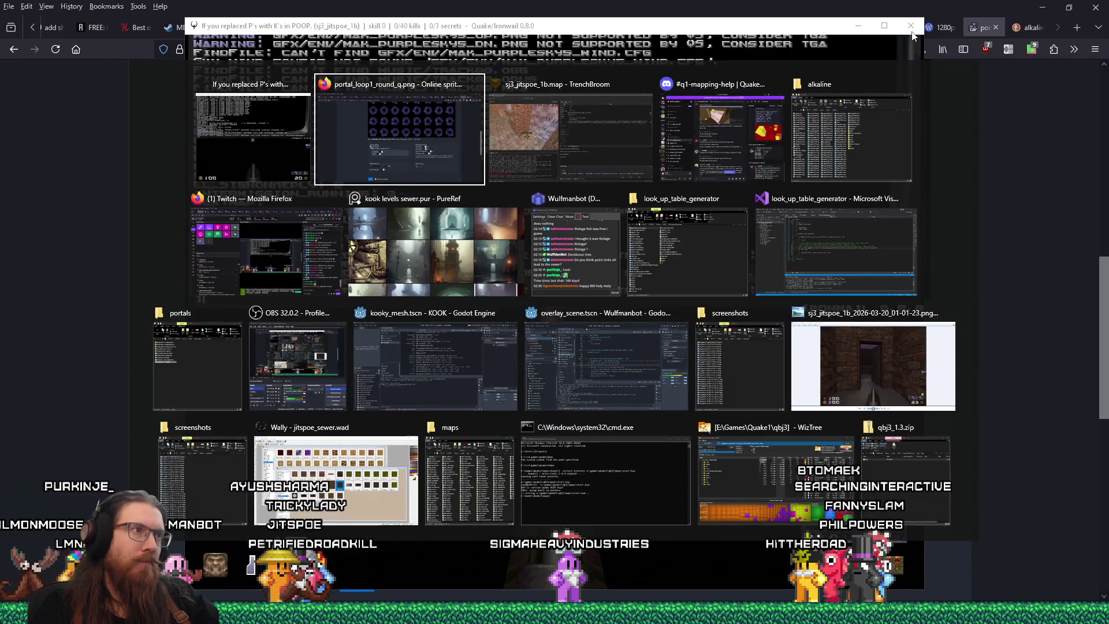
Step: Switch back to TrenchBroom, close the Compile dialog and confirm stopping the running compile
{"action": "key", "text": "alt+Tab"}
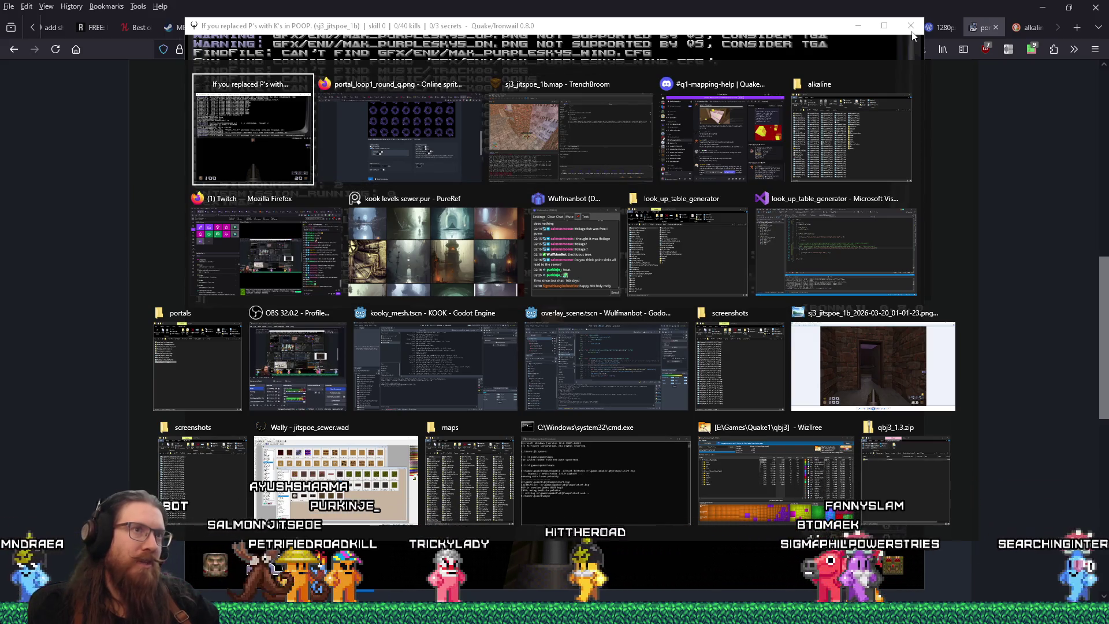
{"action": "key", "text": "alt+Tab"}
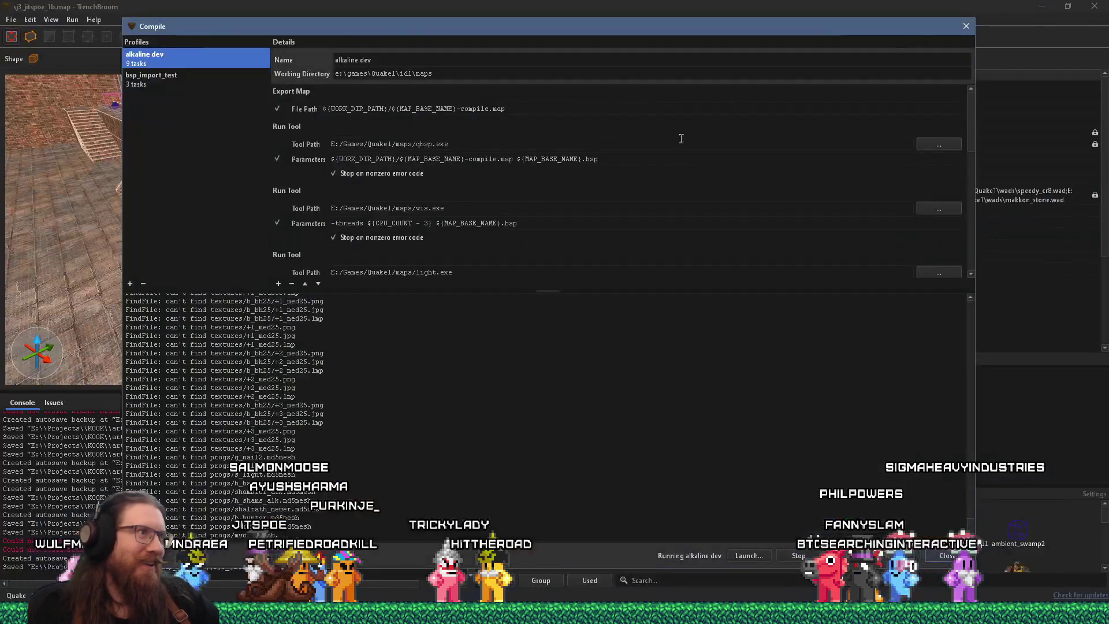
{"action": "left_click", "coordinate": [965, 27]}
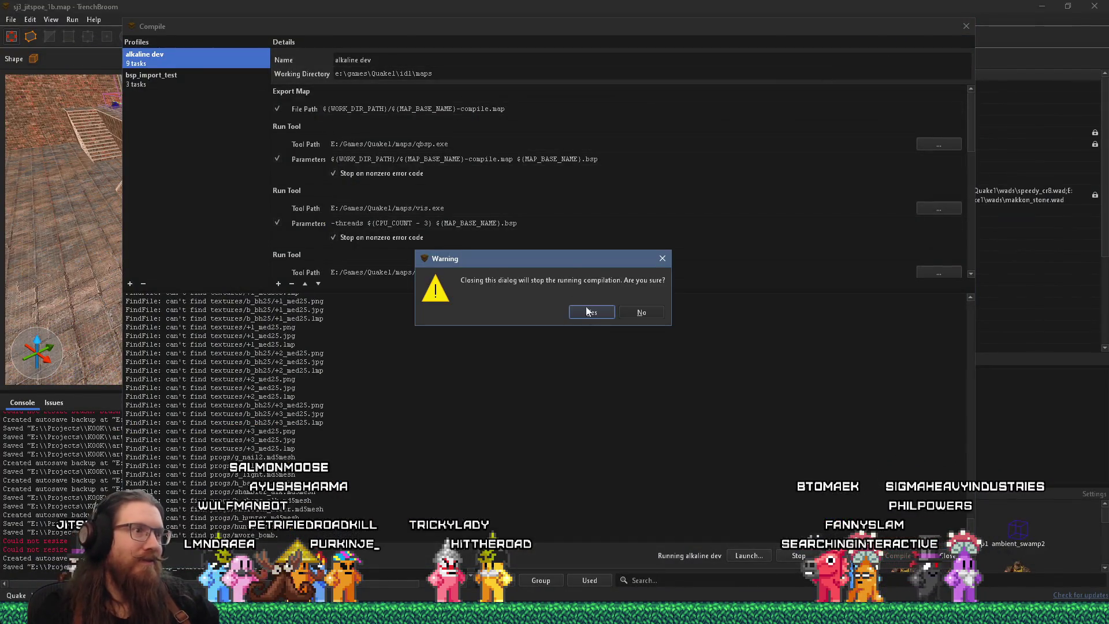
{"action": "left_click", "coordinate": [585, 306]}
{"action": "key", "text": "w"}
{"action": "key", "text": "w"}
{"action": "key", "text": "w"}
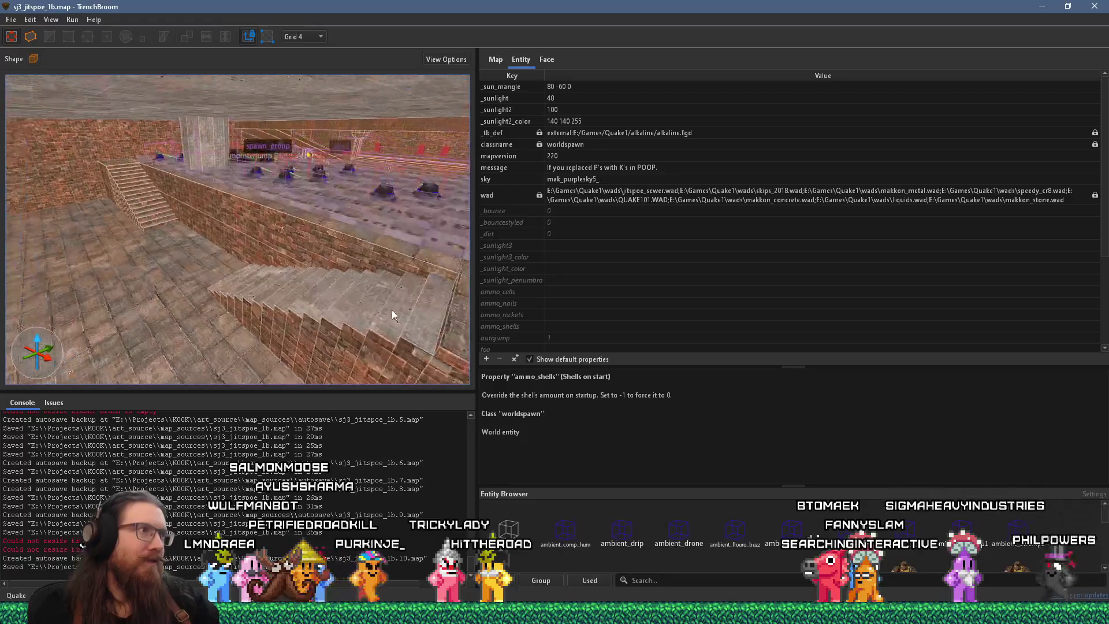
{"action": "key", "text": "w"}
{"action": "key", "text": "w"}
{"action": "key", "text": "w"}
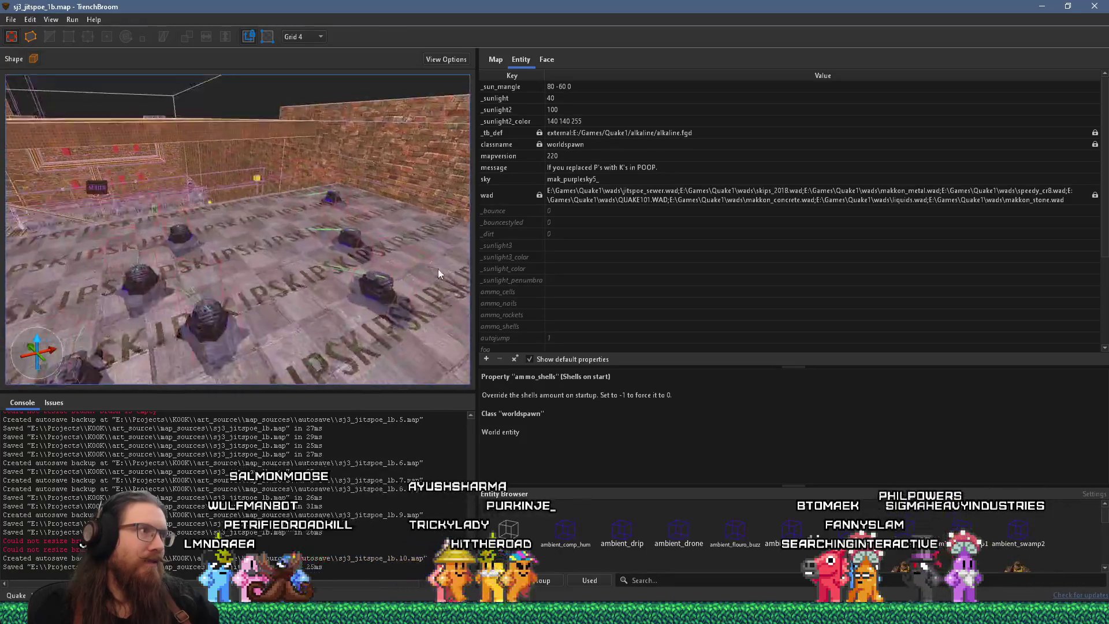
{"action": "key", "text": "w"}
{"action": "key", "text": "w"}
{"action": "key", "text": "w"}
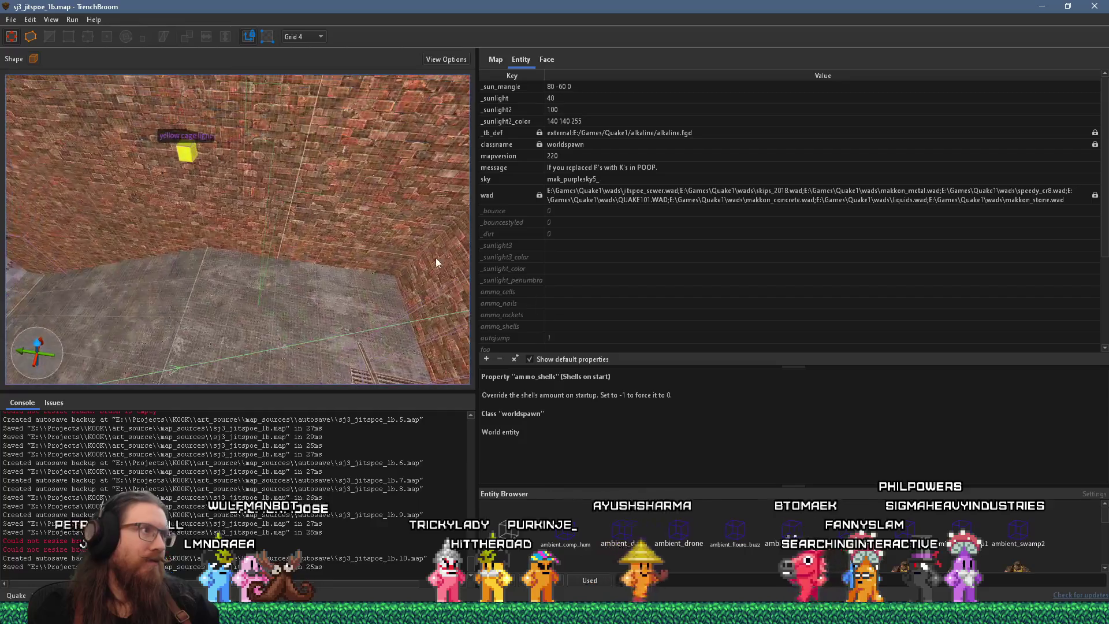
{"action": "left_click", "coordinate": [187, 161]}
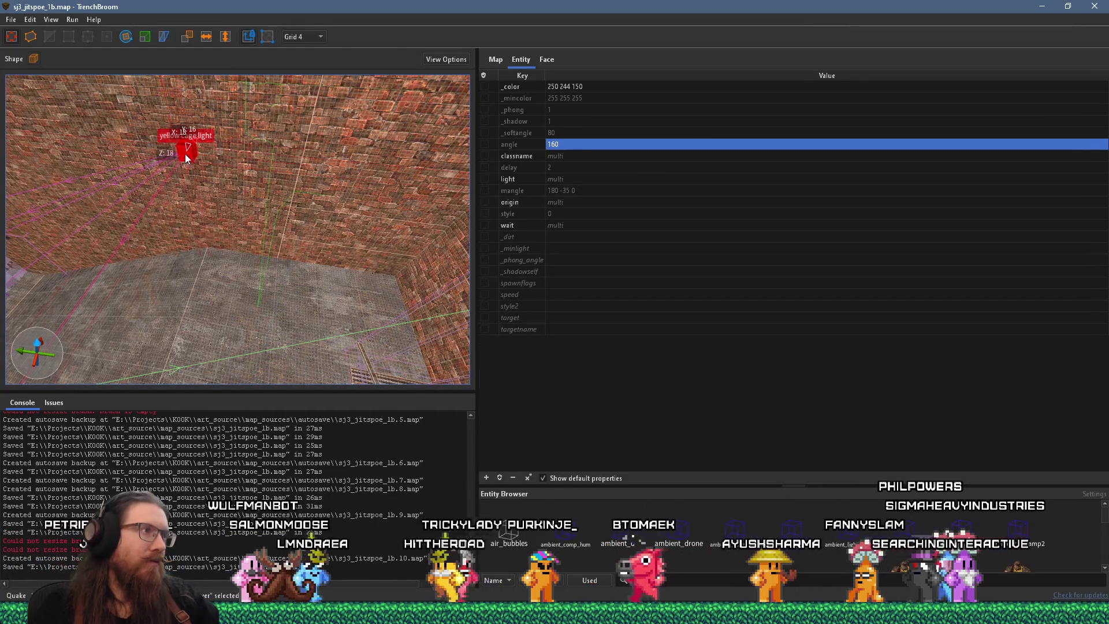
{"action": "left_click", "coordinate": [303, 36]}
{"action": "left_click", "coordinate": [310, 109]}
{"action": "key", "text": "s"}
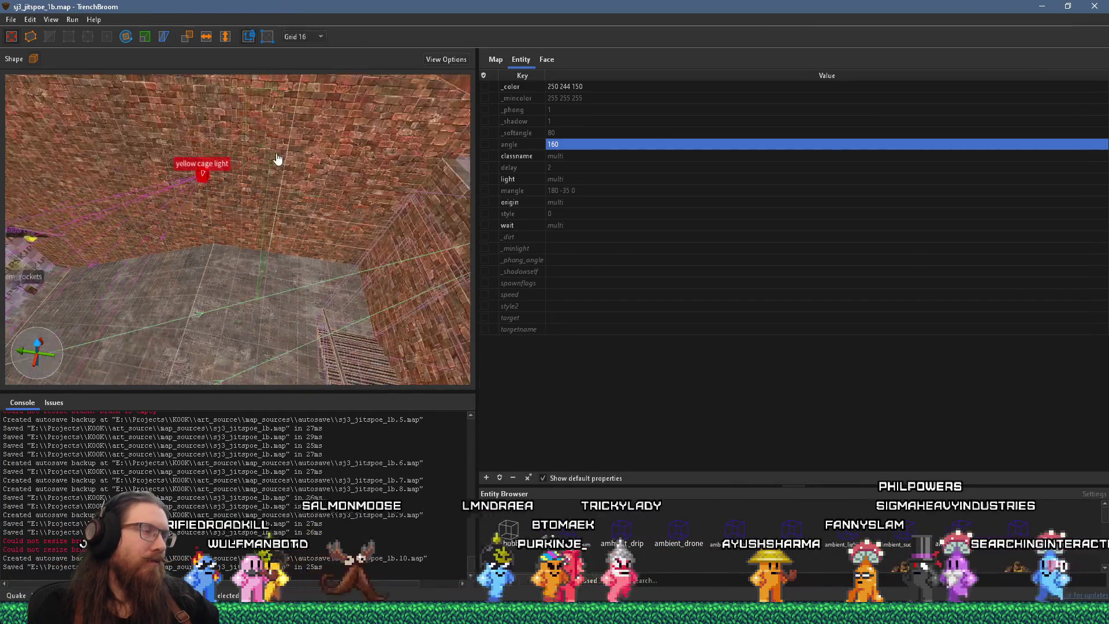
{"action": "left_click", "coordinate": [303, 37]}
{"action": "left_click", "coordinate": [300, 133]}
{"action": "key", "text": "s"}
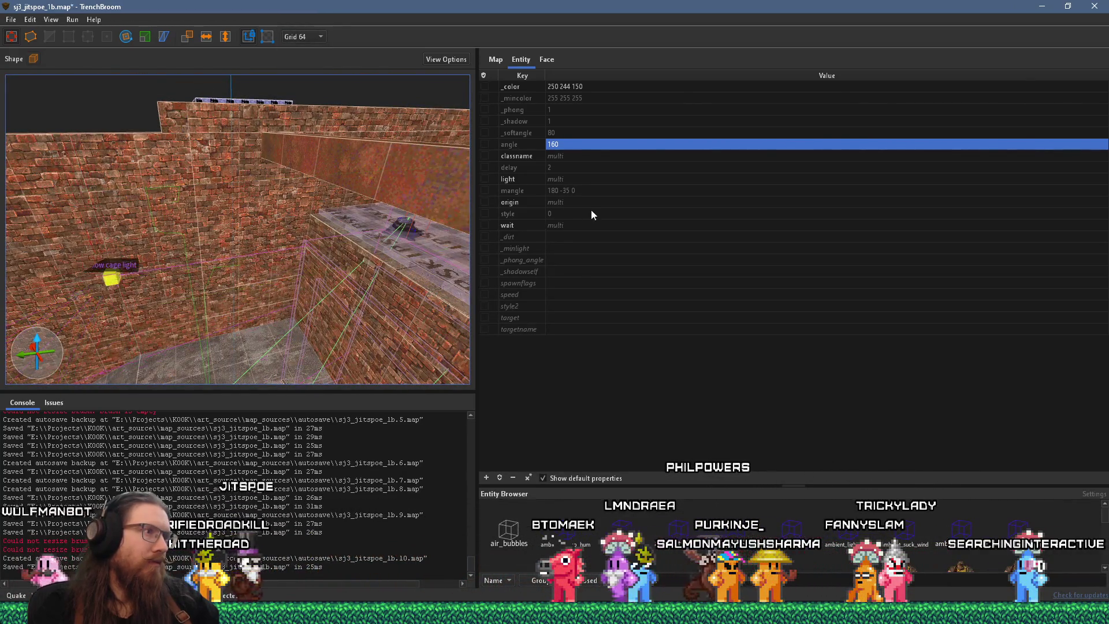
{"action": "scroll", "coordinate": [162, 231], "scroll_direction": "up", "scroll_amount": 10}
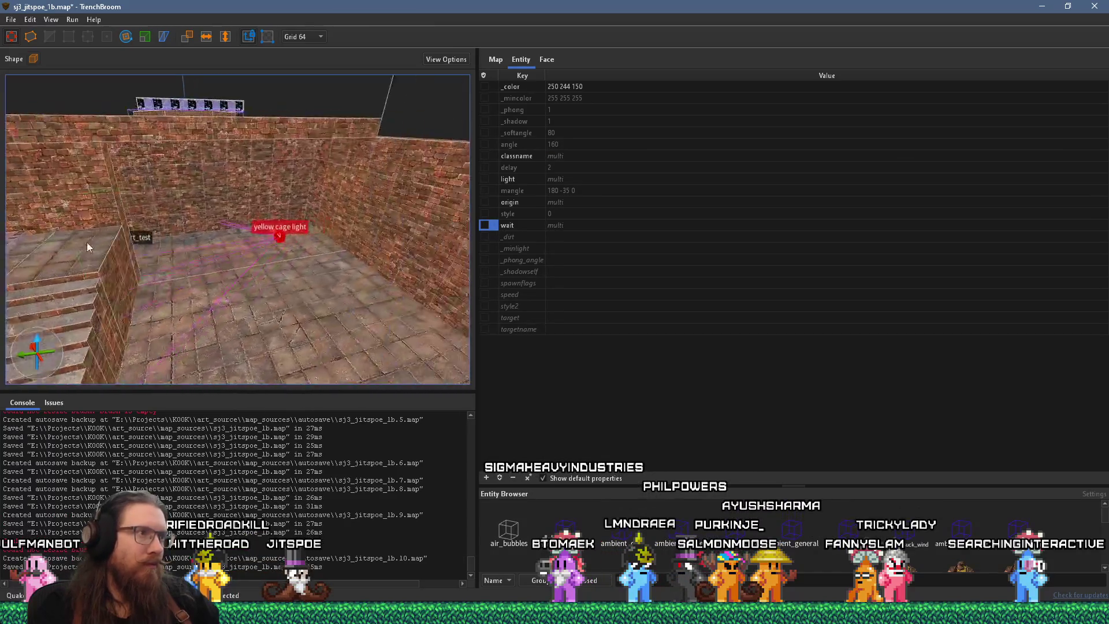
{"action": "scroll", "coordinate": [279, 229], "scroll_direction": "up", "scroll_amount": 5}
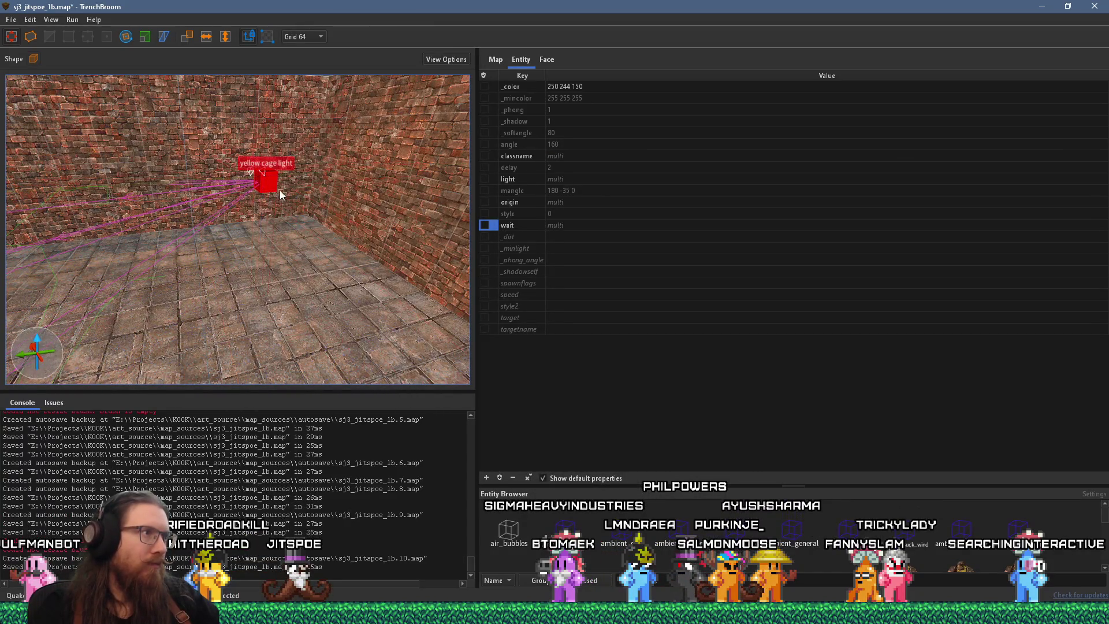
{"action": "scroll", "coordinate": [247, 153], "scroll_direction": "up", "scroll_amount": 6}
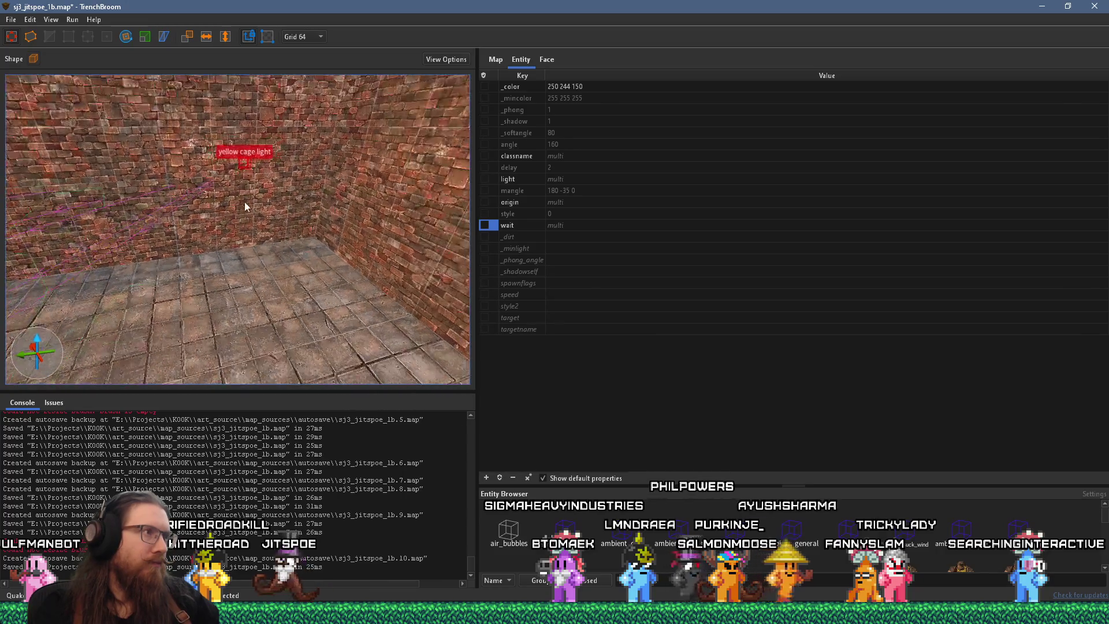
{"action": "scroll", "coordinate": [264, 215], "scroll_direction": "up", "scroll_amount": 8}
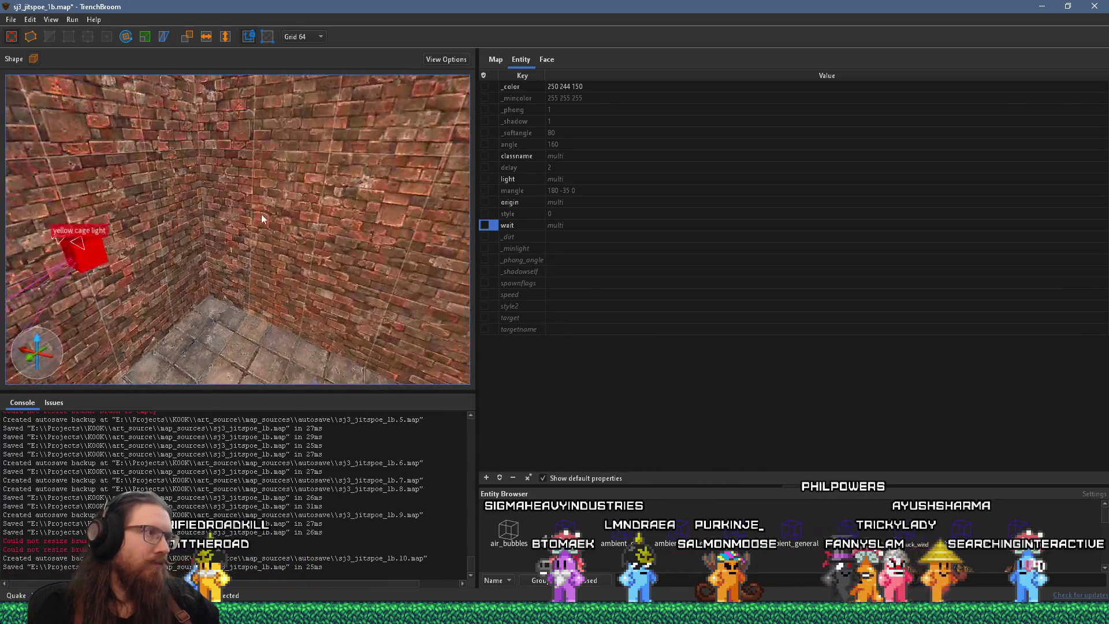
{"action": "mouse_move", "coordinate": [316, 203]}
{"action": "left_mouse_down"}
{"action": "mouse_move", "coordinate": [290, 215]}
{"action": "mouse_move", "coordinate": [254, 173]}
{"action": "mouse_move", "coordinate": [241, 112]}
{"action": "mouse_move", "coordinate": [161, 129]}
{"action": "mouse_move", "coordinate": [174, 182]}
{"action": "mouse_move", "coordinate": [155, 232]}
{"action": "left_mouse_up"}
Step: Switch the grid to 32 units and look over the floor, stairs and raised platform
{"action": "left_click", "coordinate": [317, 36]}
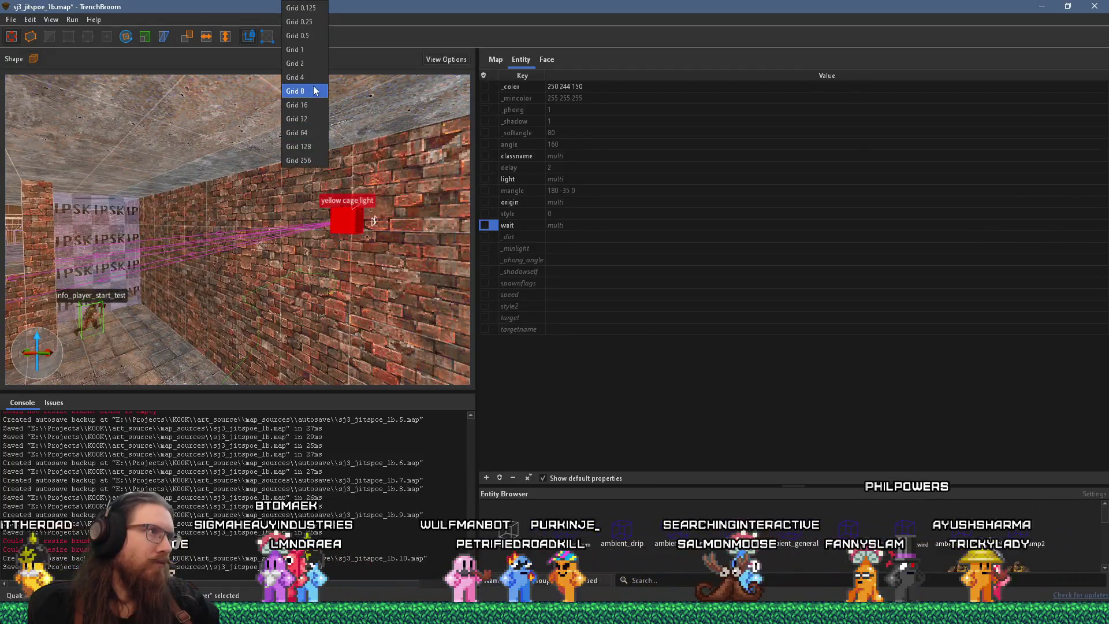
{"action": "left_click", "coordinate": [312, 118]}
{"action": "mouse_move", "coordinate": [264, 259]}
{"action": "left_mouse_down"}
{"action": "mouse_move", "coordinate": [203, 259]}
{"action": "mouse_move", "coordinate": [380, 284]}
{"action": "mouse_move", "coordinate": [269, 276]}
{"action": "mouse_move", "coordinate": [307, 284]}
{"action": "mouse_move", "coordinate": [329, 271]}
{"action": "mouse_move", "coordinate": [390, 270]}
{"action": "mouse_move", "coordinate": [340, 266]}
{"action": "mouse_move", "coordinate": [436, 241]}
{"action": "mouse_move", "coordinate": [276, 279]}
{"action": "mouse_move", "coordinate": [381, 268]}
{"action": "mouse_move", "coordinate": [256, 251]}
{"action": "mouse_move", "coordinate": [238, 267]}
{"action": "mouse_move", "coordinate": [353, 260]}
{"action": "left_mouse_up"}
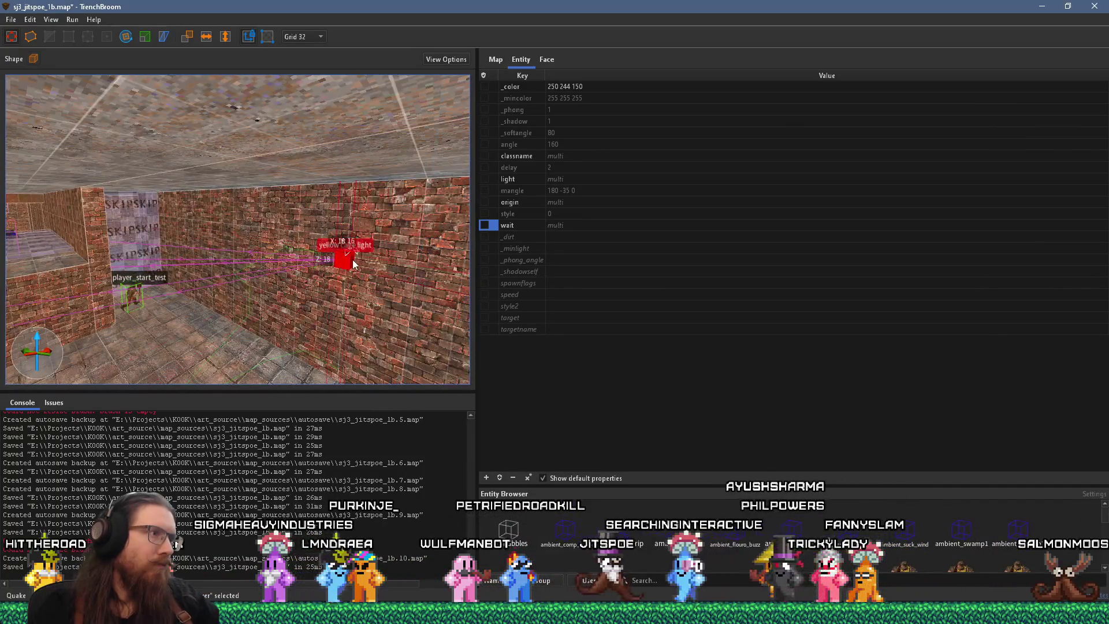
{"action": "mouse_move", "coordinate": [184, 275]}
{"action": "left_mouse_down"}
{"action": "mouse_move", "coordinate": [196, 262]}
{"action": "mouse_move", "coordinate": [119, 270]}
{"action": "mouse_move", "coordinate": [342, 275]}
{"action": "mouse_move", "coordinate": [347, 257]}
{"action": "mouse_move", "coordinate": [157, 205]}
{"action": "mouse_move", "coordinate": [373, 246]}
{"action": "mouse_move", "coordinate": [313, 286]}
{"action": "mouse_move", "coordinate": [241, 192]}
{"action": "mouse_move", "coordinate": [290, 226]}
{"action": "mouse_move", "coordinate": [321, 216]}
{"action": "mouse_move", "coordinate": [249, 223]}
{"action": "mouse_move", "coordinate": [428, 271]}
{"action": "mouse_move", "coordinate": [246, 262]}
{"action": "mouse_move", "coordinate": [301, 246]}
{"action": "mouse_move", "coordinate": [374, 269]}
{"action": "mouse_move", "coordinate": [297, 277]}
{"action": "left_mouse_up"}
{"action": "scroll", "coordinate": [400, 258], "scroll_direction": "down", "scroll_amount": 3}
{"action": "mouse_move", "coordinate": [209, 235]}
{"action": "left_mouse_down"}
{"action": "mouse_move", "coordinate": [273, 245]}
{"action": "mouse_move", "coordinate": [320, 98]}
{"action": "left_mouse_up"}
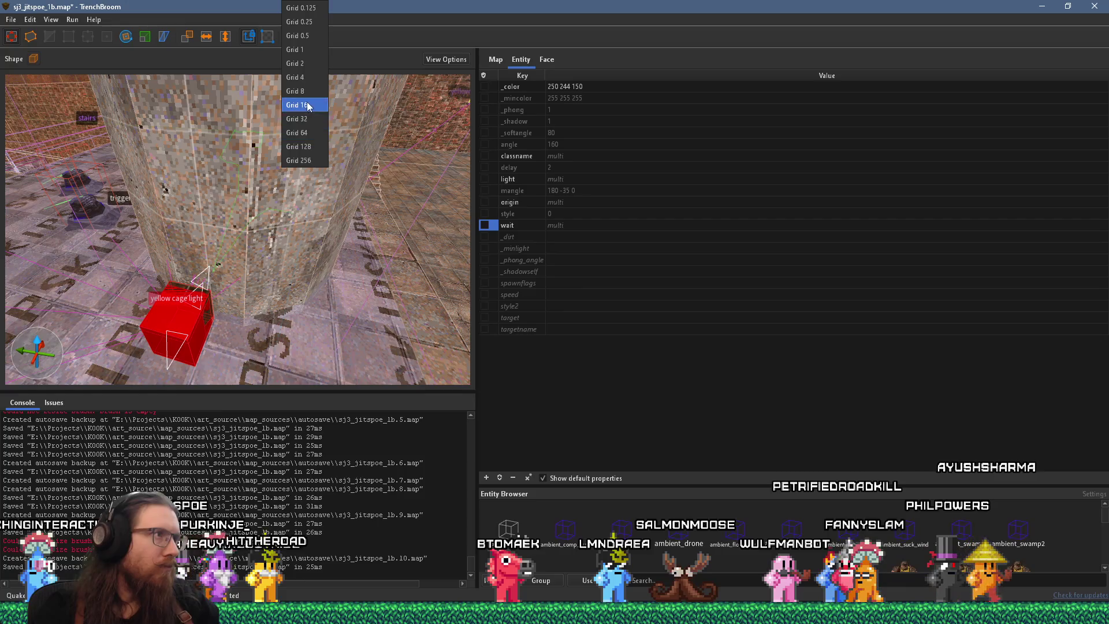
Step: Set the grid to 16 and rotate the yellow cage light to mangle 0 -35 0
{"action": "left_click", "coordinate": [308, 107]}
{"action": "mouse_move", "coordinate": [231, 243]}
{"action": "left_mouse_down"}
{"action": "mouse_move", "coordinate": [200, 262]}
{"action": "mouse_move", "coordinate": [183, 193]}
{"action": "mouse_move", "coordinate": [214, 185]}
{"action": "mouse_move", "coordinate": [293, 234]}
{"action": "mouse_move", "coordinate": [231, 210]}
{"action": "left_mouse_up"}
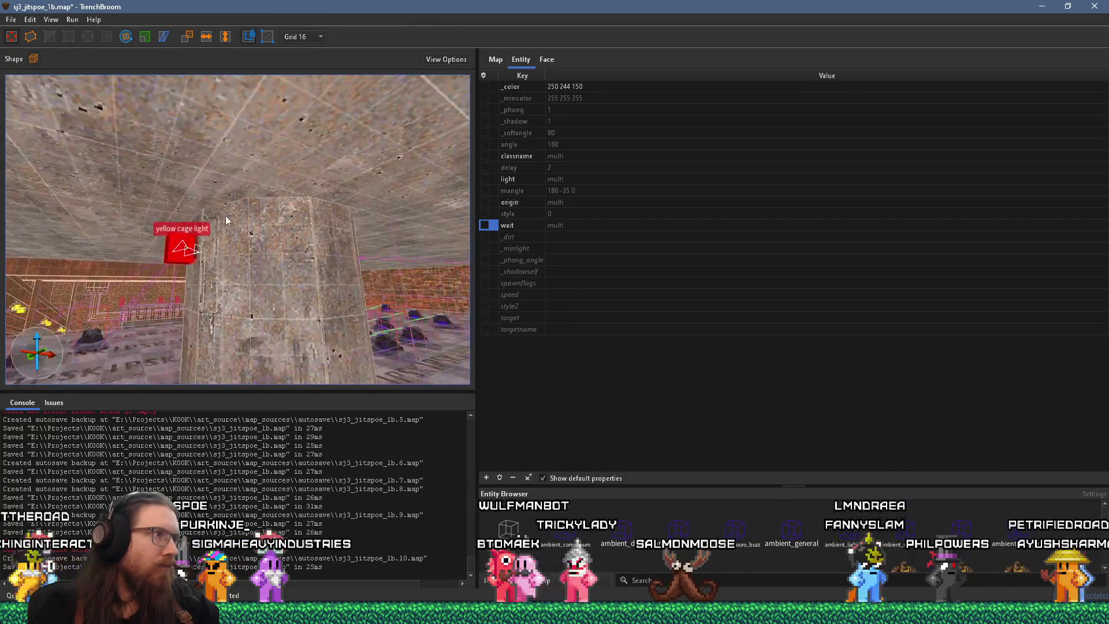
{"action": "left_click_drag", "start_coordinate": [195, 283], "coordinate": [170, 319]}
{"action": "left_click_drag", "start_coordinate": [355, 275], "coordinate": [184, 278]}
{"action": "mouse_move", "coordinate": [212, 189]}
{"action": "left_mouse_down"}
{"action": "mouse_move", "coordinate": [273, 189]}
{"action": "mouse_move", "coordinate": [195, 172]}
{"action": "mouse_move", "coordinate": [226, 70]}
{"action": "mouse_move", "coordinate": [247, 248]}
{"action": "mouse_move", "coordinate": [302, 92]}
{"action": "mouse_move", "coordinate": [354, 154]}
{"action": "mouse_move", "coordinate": [364, 196]}
{"action": "mouse_move", "coordinate": [368, 177]}
{"action": "left_mouse_up"}
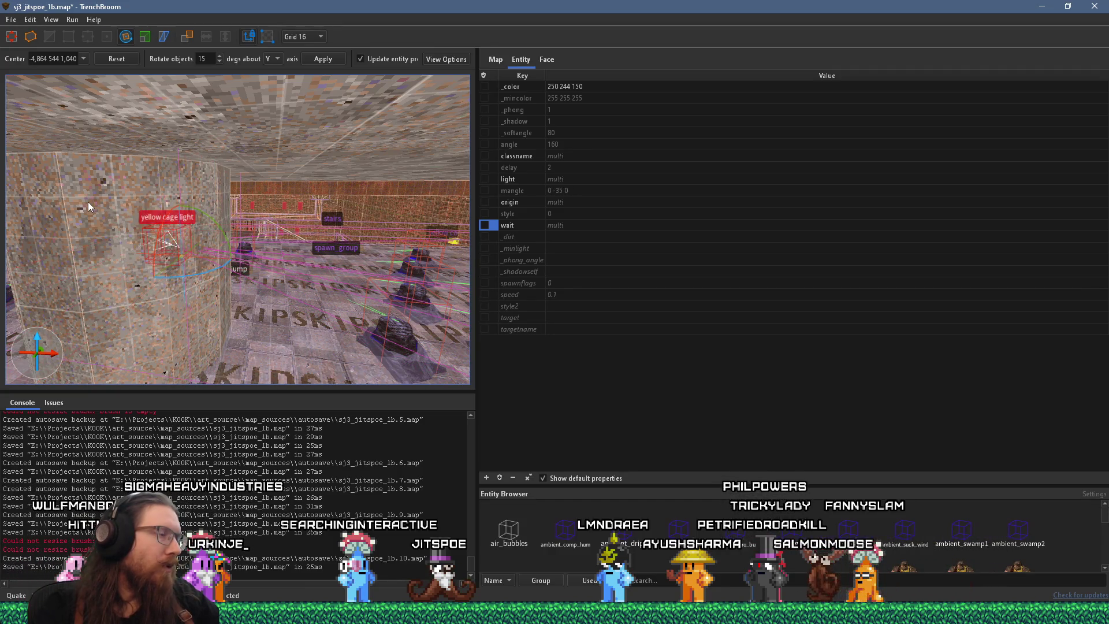
Step: Orbit around the yellow cage light, then deselect everything to show worldspawn properties
{"action": "scroll", "coordinate": [88, 202], "scroll_direction": "up", "scroll_amount": 3}
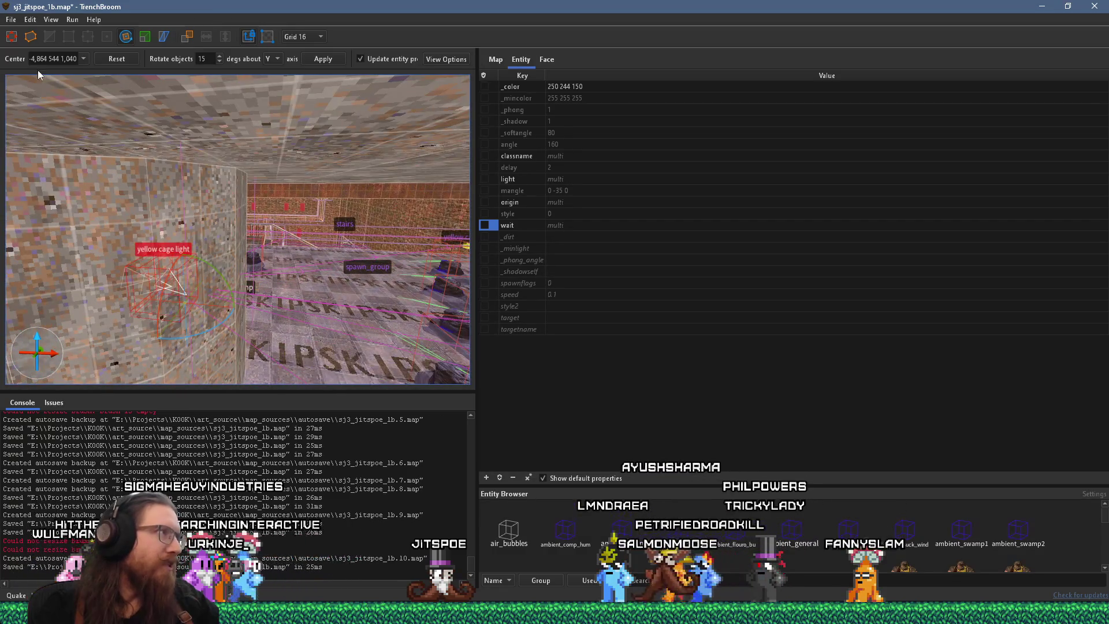
{"action": "mouse_move", "coordinate": [53, 98]}
{"action": "left_mouse_down"}
{"action": "mouse_move", "coordinate": [131, 218]}
{"action": "mouse_move", "coordinate": [231, 174]}
{"action": "left_mouse_up"}
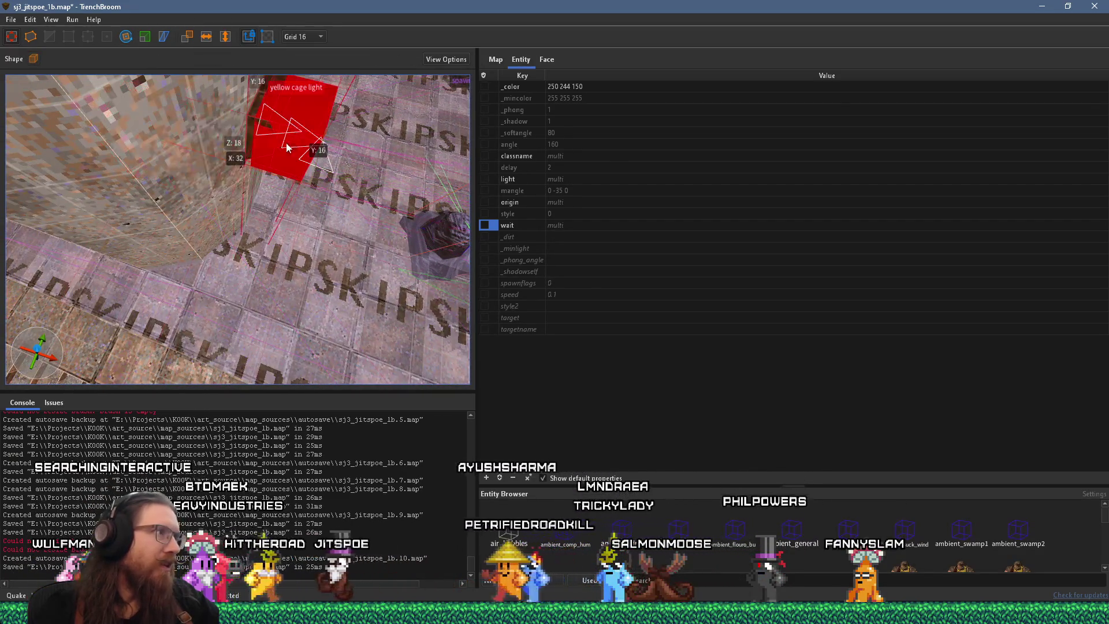
{"action": "mouse_move", "coordinate": [313, 114]}
{"action": "left_mouse_down"}
{"action": "mouse_move", "coordinate": [188, 77]}
{"action": "mouse_move", "coordinate": [151, 228]}
{"action": "left_mouse_up"}
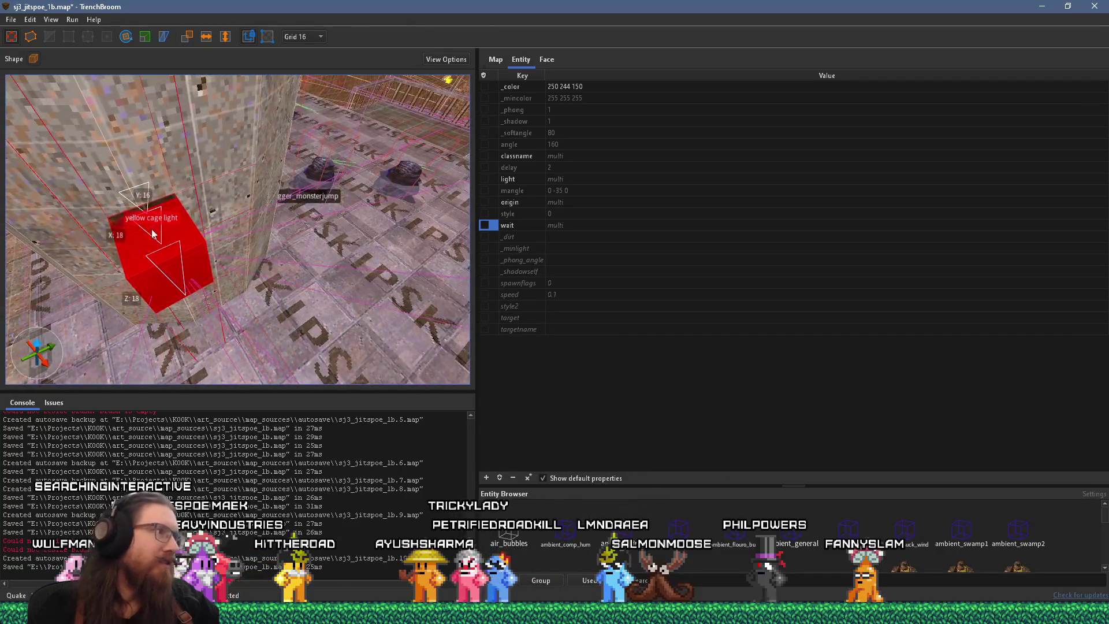
{"action": "mouse_move", "coordinate": [211, 206]}
{"action": "left_mouse_down"}
{"action": "mouse_move", "coordinate": [189, 169]}
{"action": "mouse_move", "coordinate": [207, 176]}
{"action": "mouse_move", "coordinate": [203, 210]}
{"action": "mouse_move", "coordinate": [268, 197]}
{"action": "mouse_move", "coordinate": [310, 206]}
{"action": "mouse_move", "coordinate": [202, 244]}
{"action": "mouse_move", "coordinate": [275, 208]}
{"action": "mouse_move", "coordinate": [305, 218]}
{"action": "left_mouse_up"}
{"action": "key", "text": "Escape"}
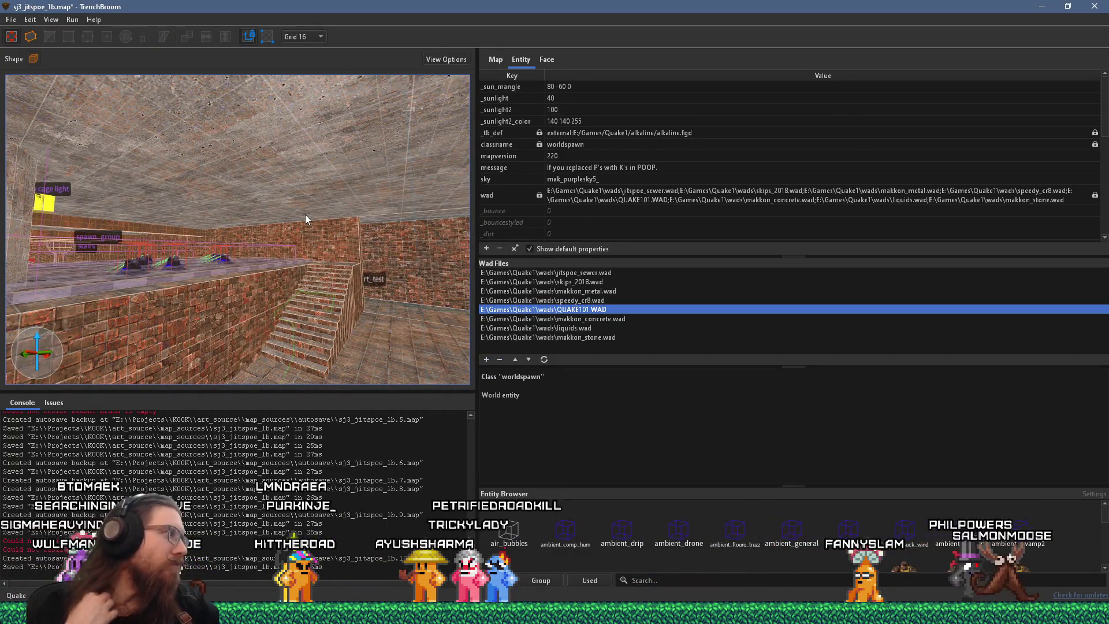
Step: Select the yellow cage light and the red entity, then activate the Rotate tool
{"action": "left_click_drag", "start_coordinate": [352, 285], "coordinate": [306, 302]}
{"action": "mouse_move", "coordinate": [381, 283]}
{"action": "left_mouse_down"}
{"action": "mouse_move", "coordinate": [197, 257]}
{"action": "mouse_move", "coordinate": [325, 241]}
{"action": "mouse_move", "coordinate": [380, 247]}
{"action": "mouse_move", "coordinate": [159, 285]}
{"action": "mouse_move", "coordinate": [117, 262]}
{"action": "mouse_move", "coordinate": [165, 250]}
{"action": "mouse_move", "coordinate": [138, 283]}
{"action": "mouse_move", "coordinate": [179, 247]}
{"action": "mouse_move", "coordinate": [178, 183]}
{"action": "left_mouse_up"}
{"action": "left_click", "coordinate": [178, 183]}
{"action": "left_click", "coordinate": [444, 319], "text": "ctrl"}
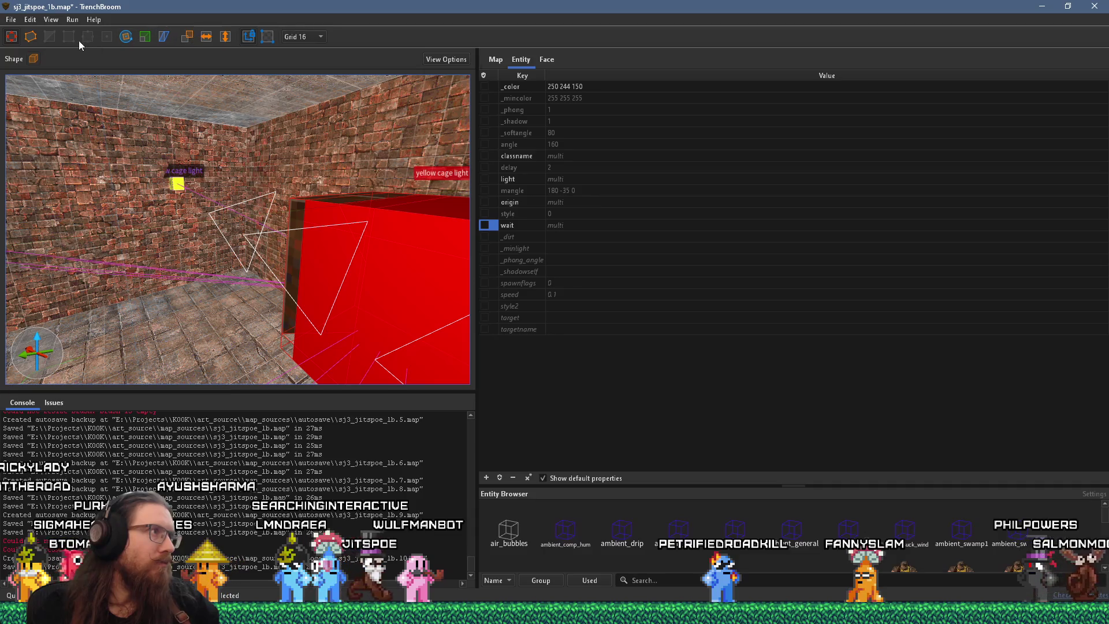
{"action": "left_click", "coordinate": [128, 36]}
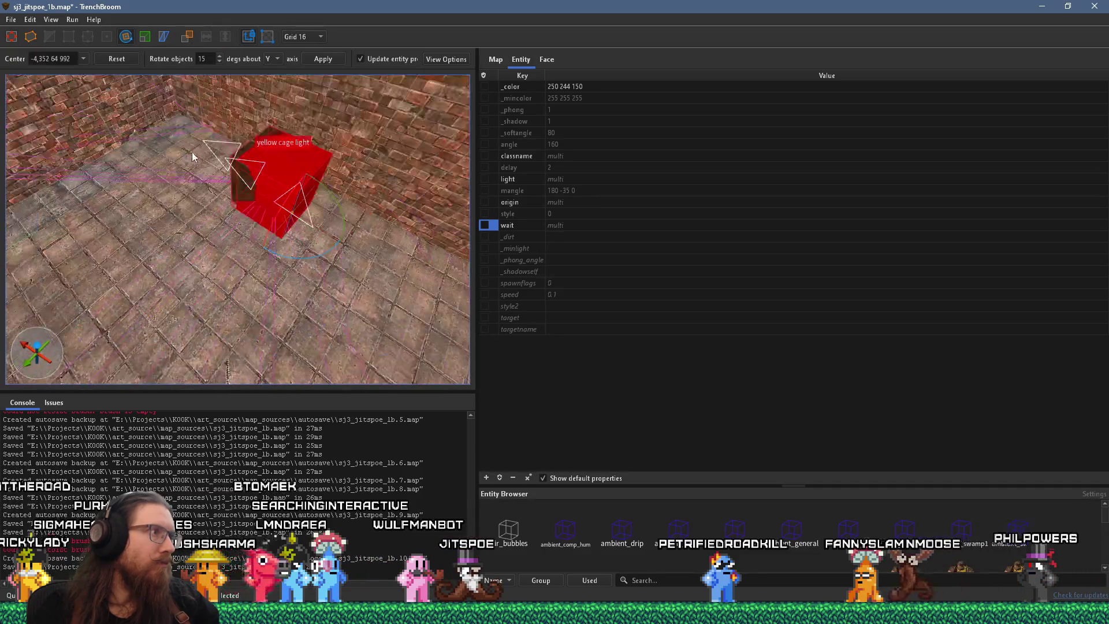
Step: Rotate the yellow cage light to mangle 90 -35 0, then select the trigger_fog brush on the SKIP wall
{"action": "mouse_move", "coordinate": [300, 259]}
{"action": "left_mouse_down"}
{"action": "mouse_move", "coordinate": [175, 246]}
{"action": "mouse_move", "coordinate": [153, 207]}
{"action": "left_mouse_up"}
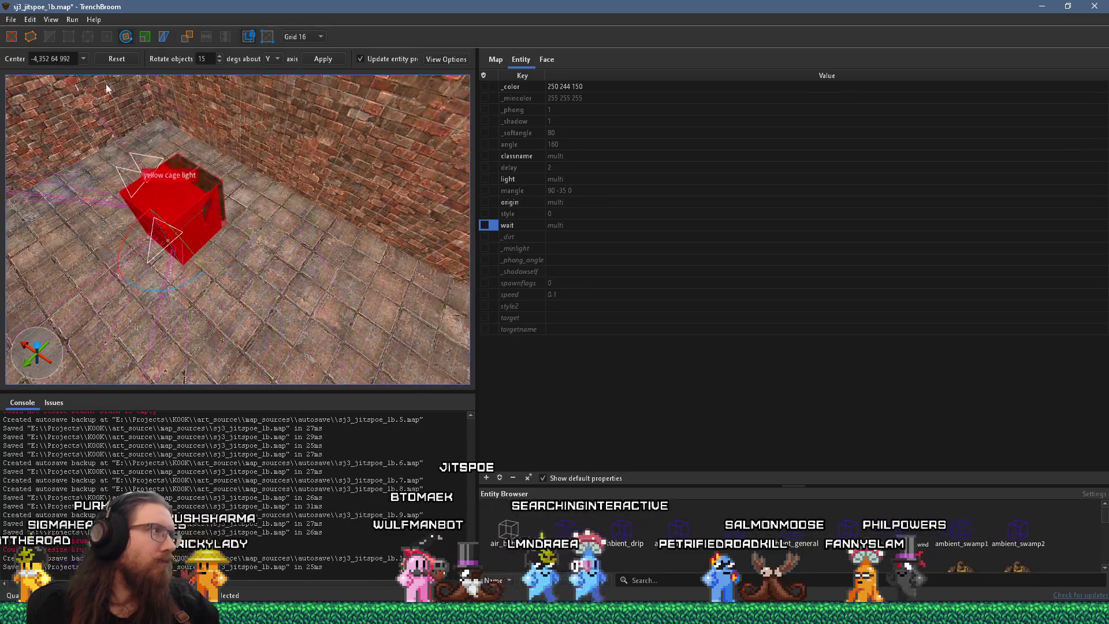
{"action": "key", "text": "Escape"}
{"action": "mouse_move", "coordinate": [391, 88]}
{"action": "left_mouse_down"}
{"action": "mouse_move", "coordinate": [199, 229]}
{"action": "mouse_move", "coordinate": [196, 251]}
{"action": "mouse_move", "coordinate": [260, 247]}
{"action": "mouse_move", "coordinate": [193, 231]}
{"action": "mouse_move", "coordinate": [88, 249]}
{"action": "mouse_move", "coordinate": [145, 213]}
{"action": "mouse_move", "coordinate": [100, 207]}
{"action": "left_mouse_up"}
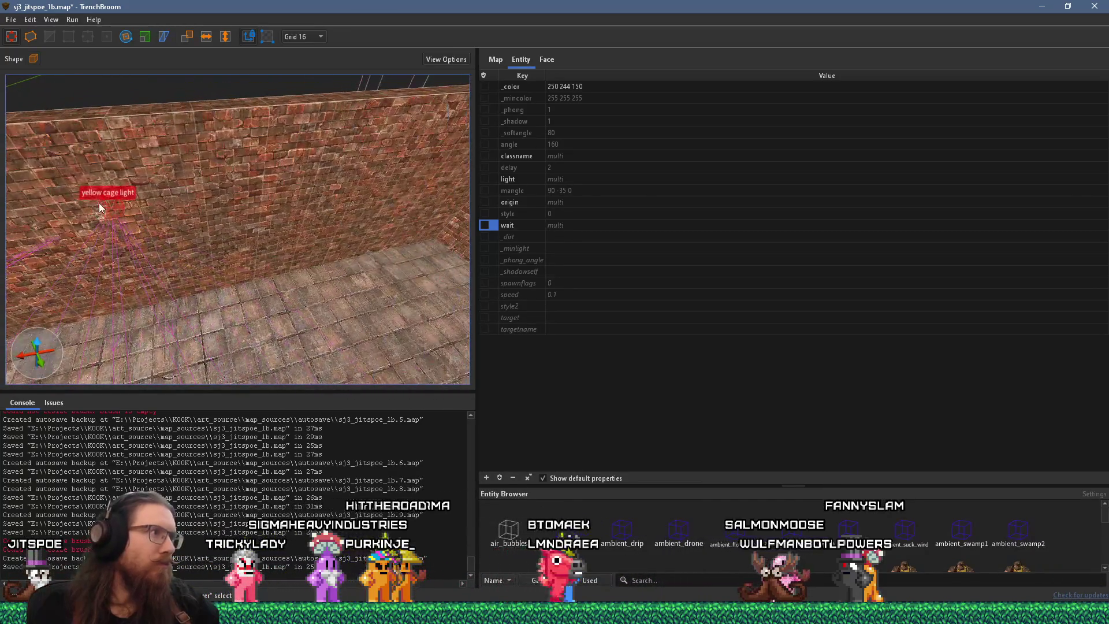
{"action": "mouse_move", "coordinate": [322, 209]}
{"action": "left_mouse_down"}
{"action": "mouse_move", "coordinate": [171, 219]}
{"action": "mouse_move", "coordinate": [161, 206]}
{"action": "mouse_move", "coordinate": [52, 192]}
{"action": "mouse_move", "coordinate": [186, 199]}
{"action": "mouse_move", "coordinate": [202, 173]}
{"action": "mouse_move", "coordinate": [340, 198]}
{"action": "mouse_move", "coordinate": [181, 182]}
{"action": "mouse_move", "coordinate": [215, 182]}
{"action": "mouse_move", "coordinate": [122, 256]}
{"action": "mouse_move", "coordinate": [296, 202]}
{"action": "mouse_move", "coordinate": [255, 206]}
{"action": "mouse_move", "coordinate": [272, 180]}
{"action": "mouse_move", "coordinate": [189, 279]}
{"action": "left_mouse_up"}
{"action": "key", "text": "Escape"}
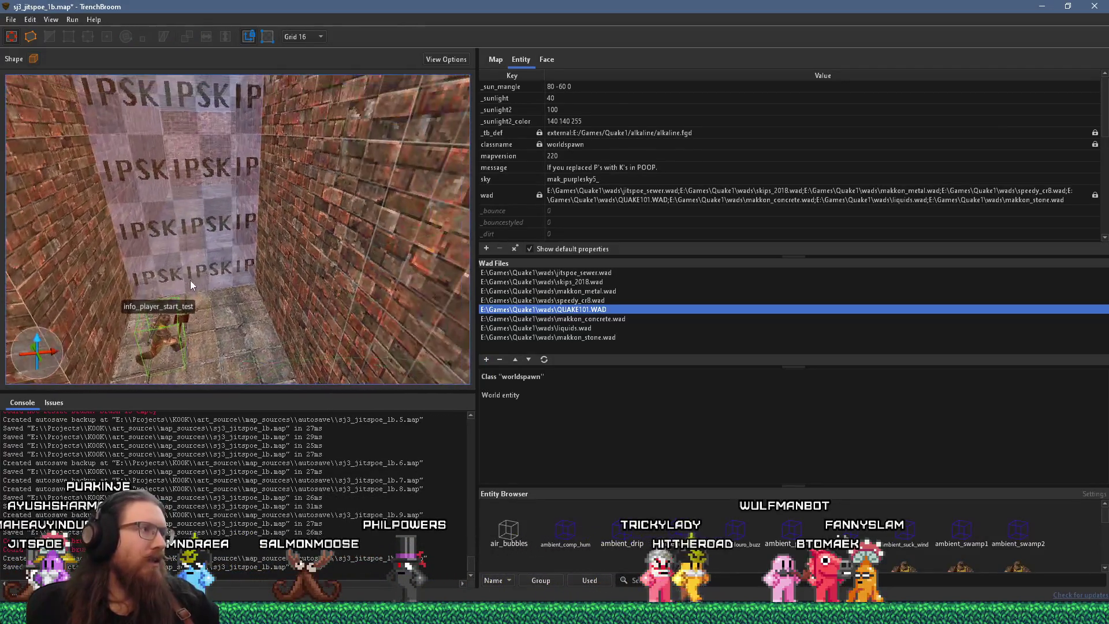
{"action": "left_click", "coordinate": [193, 215]}
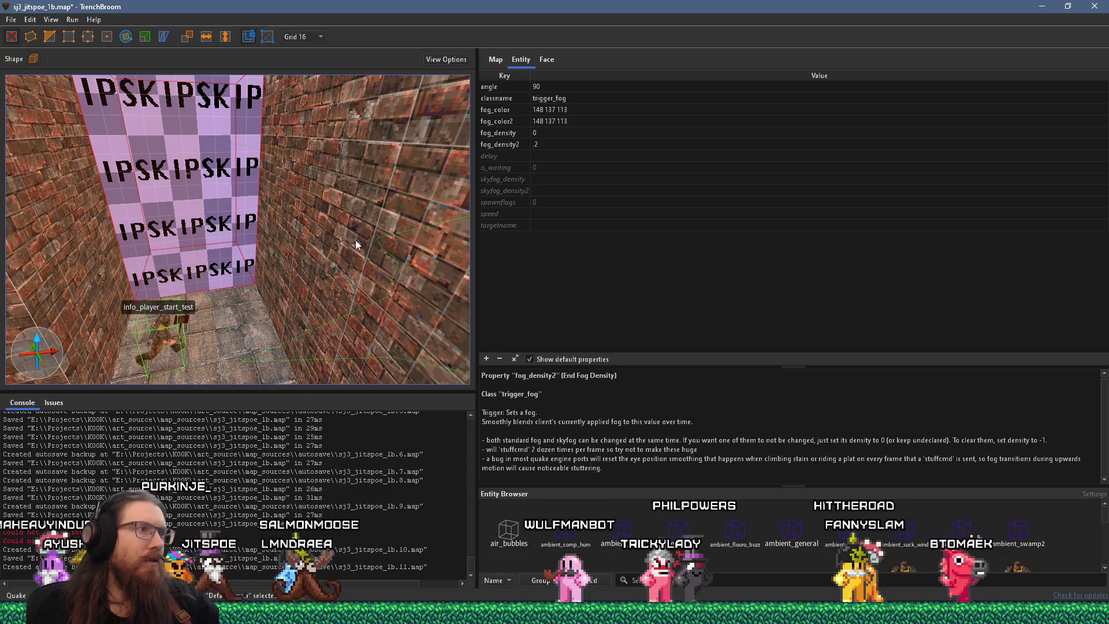
{"action": "left_click", "coordinate": [522, 202]}
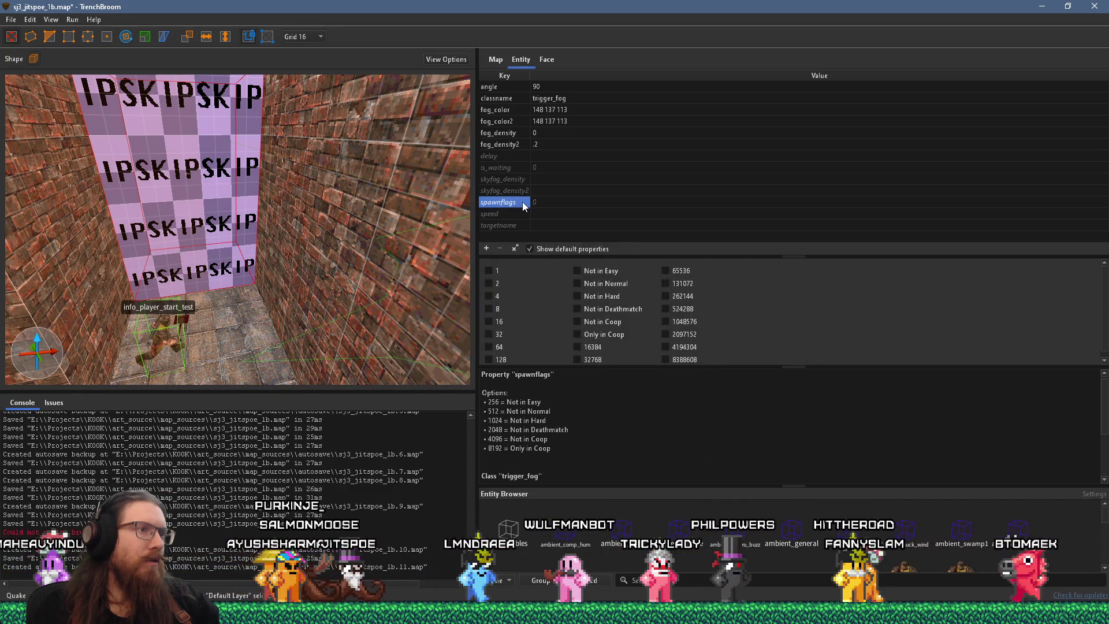
{"action": "left_click", "coordinate": [512, 214]}
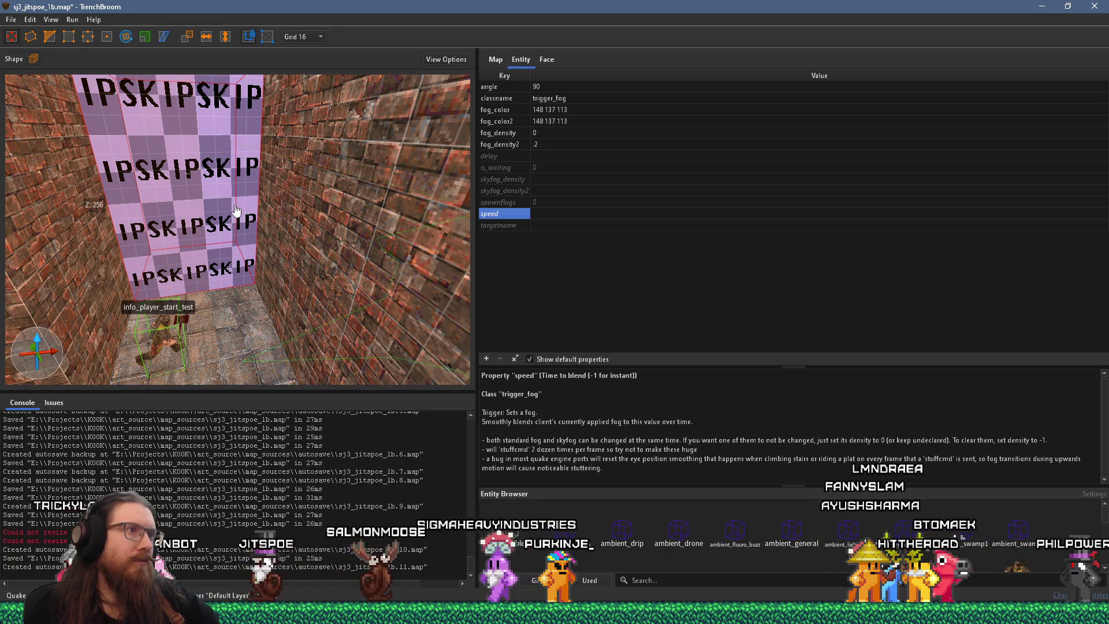
{"action": "scroll", "coordinate": [238, 242], "scroll_direction": "up", "scroll_amount": 2}
{"action": "left_click", "coordinate": [241, 251]}
{"action": "left_click", "coordinate": [227, 232]}
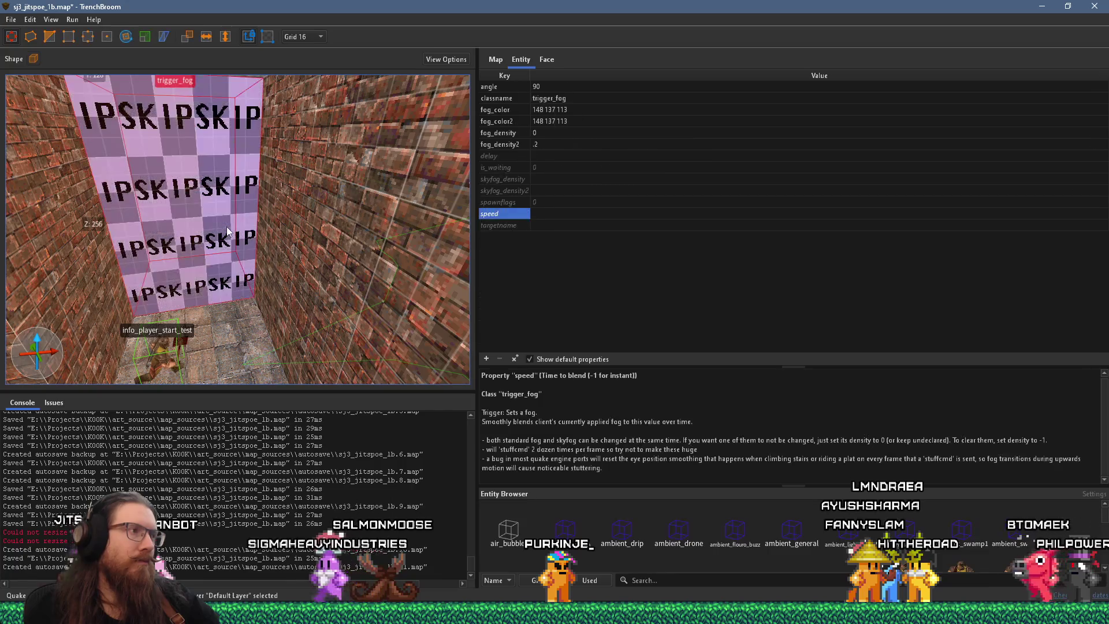
{"action": "left_click", "coordinate": [537, 145]}
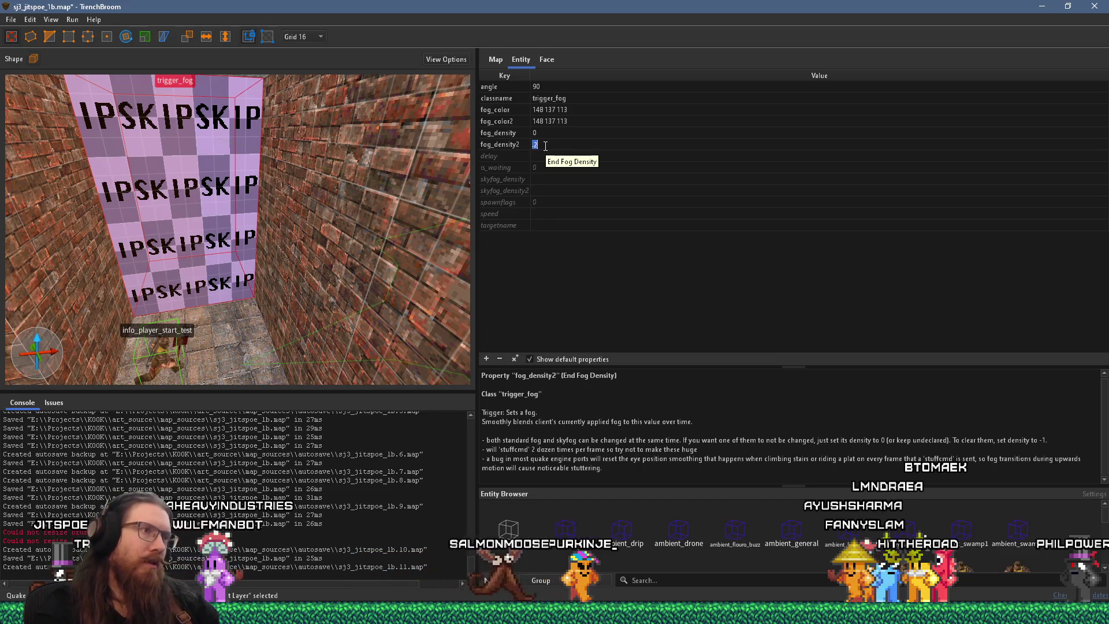
{"action": "key", "text": "Return"}
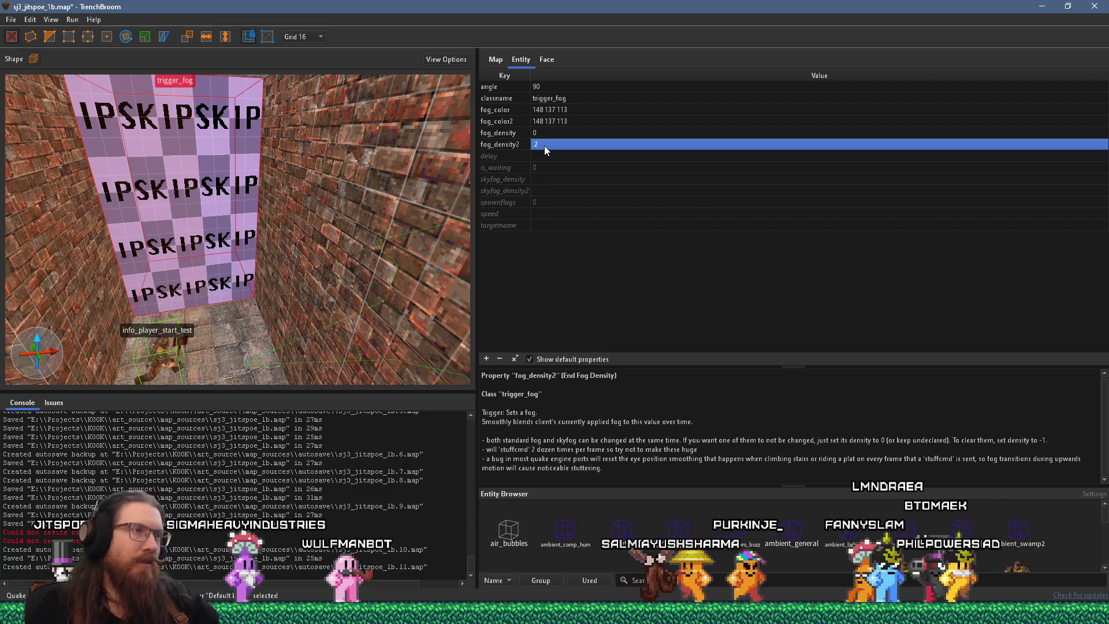
{"action": "left_click", "coordinate": [544, 145]}
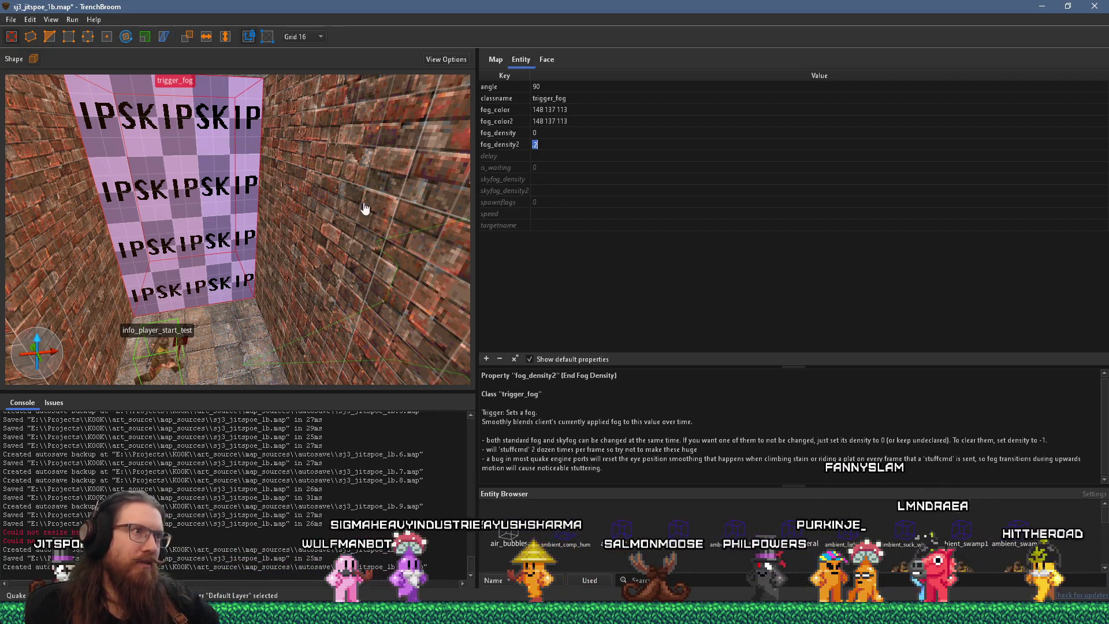
{"action": "left_click_drag", "start_coordinate": [386, 203], "coordinate": [307, 205]}
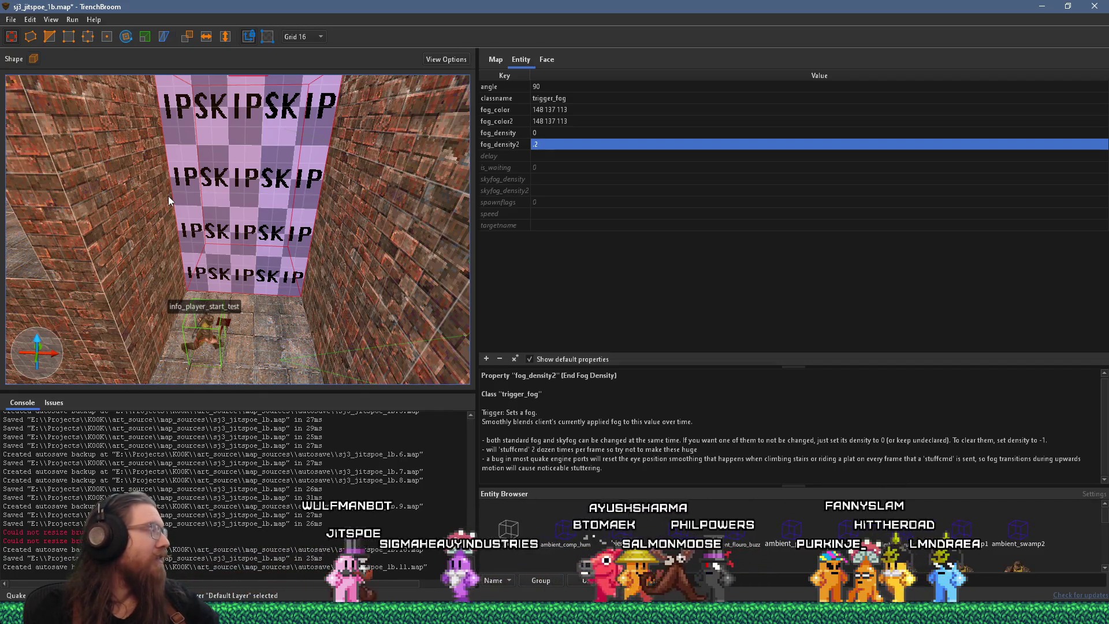
{"action": "key", "text": "alt+Tab"}
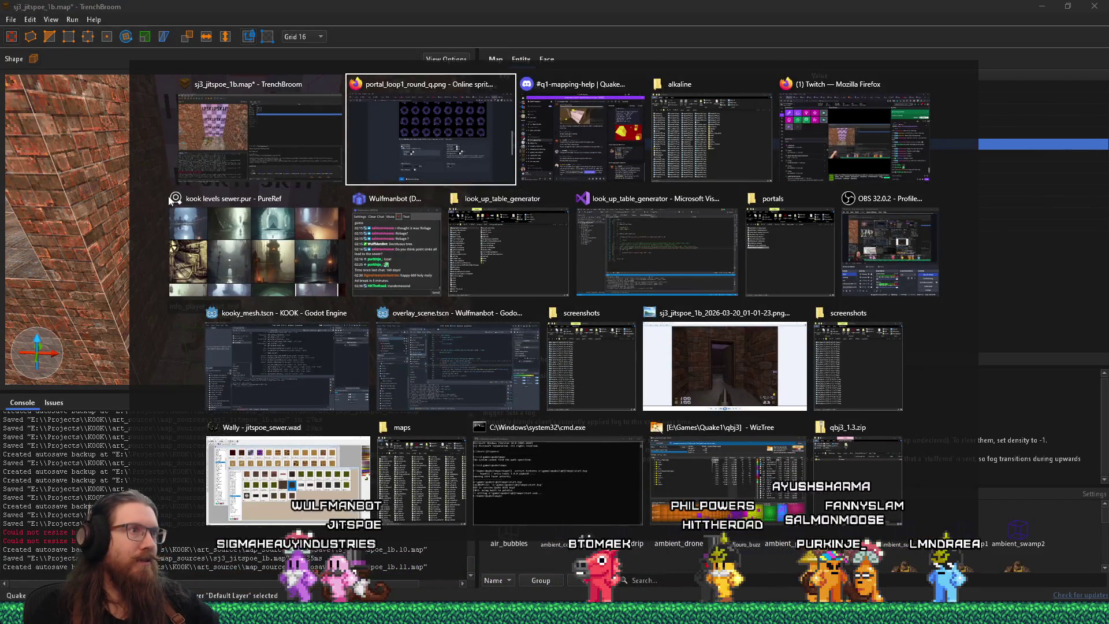
Step: Reread the q1-mapping-help messages on trigger_fogblend and fog_color2 in Discord, then close Discord
{"action": "key", "text": "Escape"}
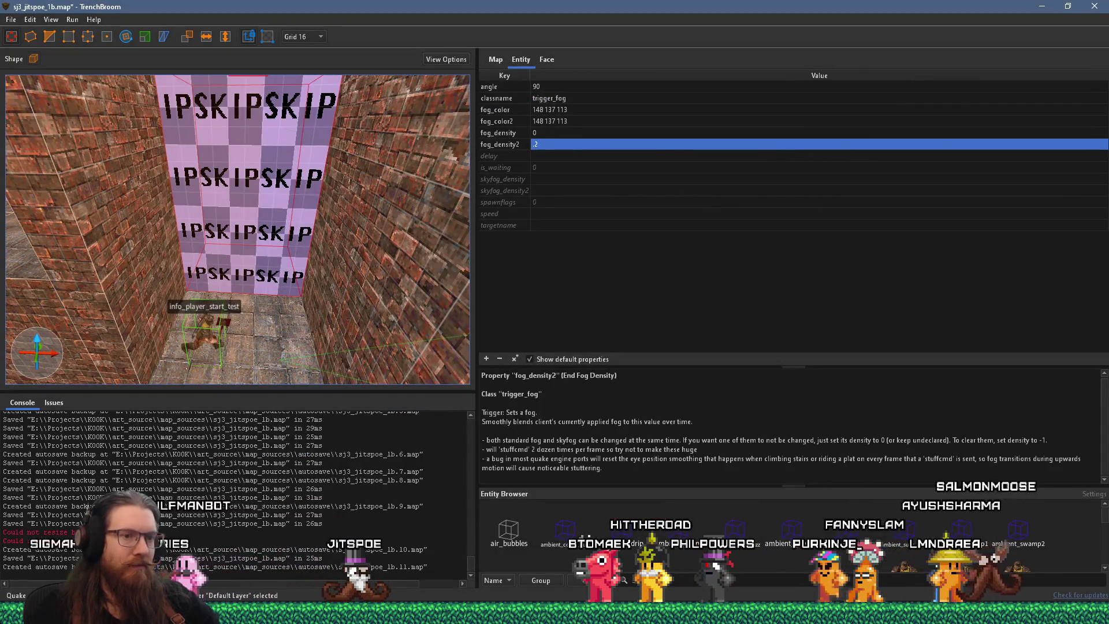
{"action": "key", "text": "alt+Tab"}
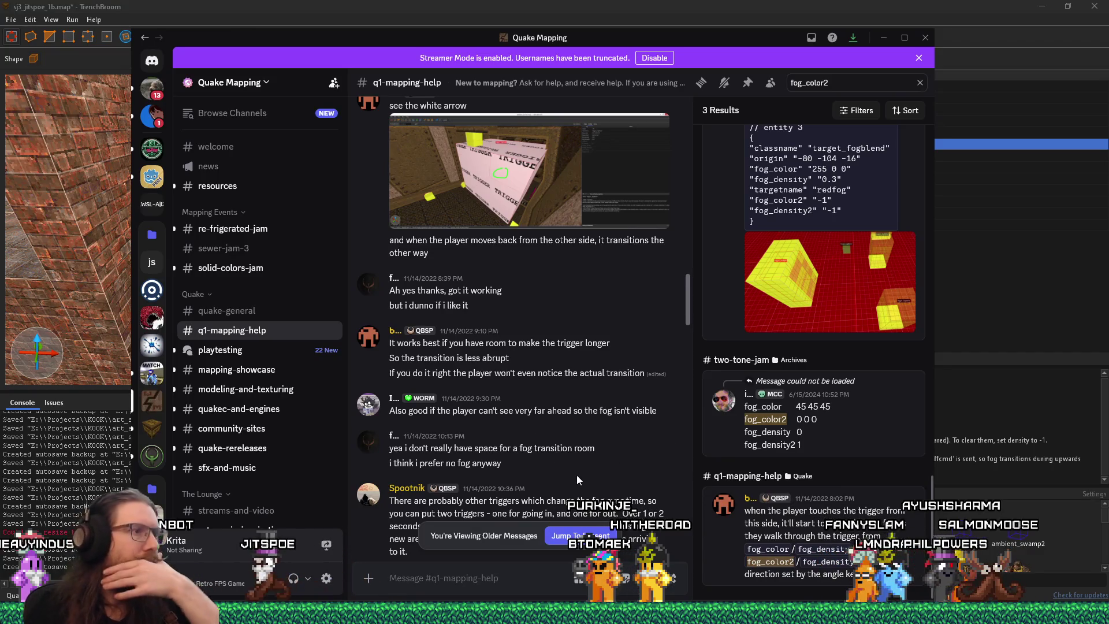
{"action": "scroll", "coordinate": [569, 467], "scroll_direction": "down", "scroll_amount": 1}
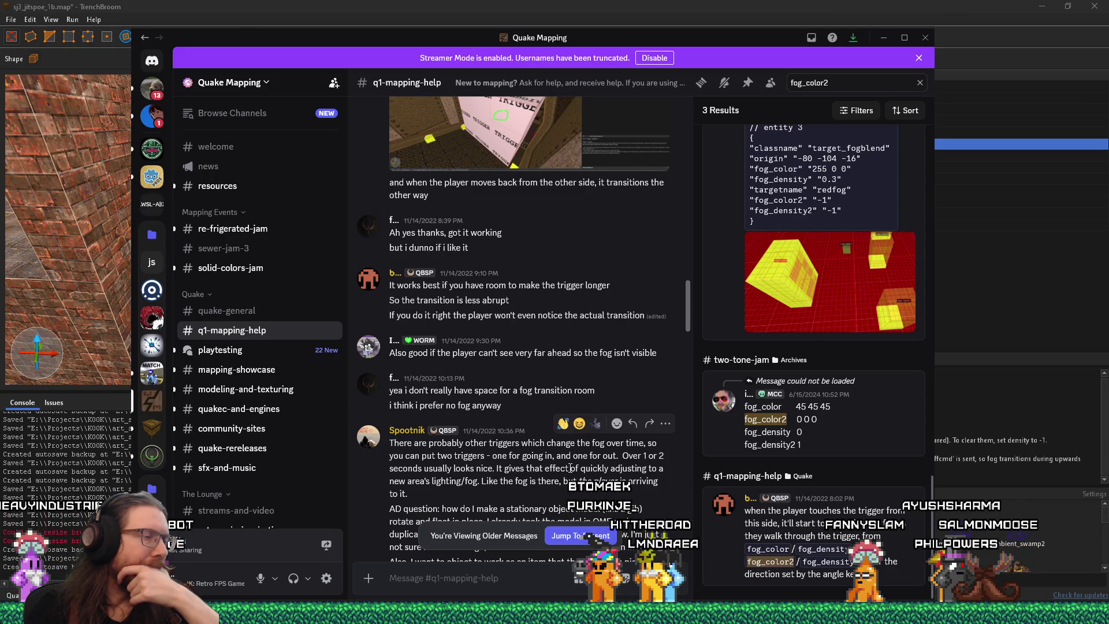
{"action": "scroll", "coordinate": [569, 467], "scroll_direction": "down", "scroll_amount": 2}
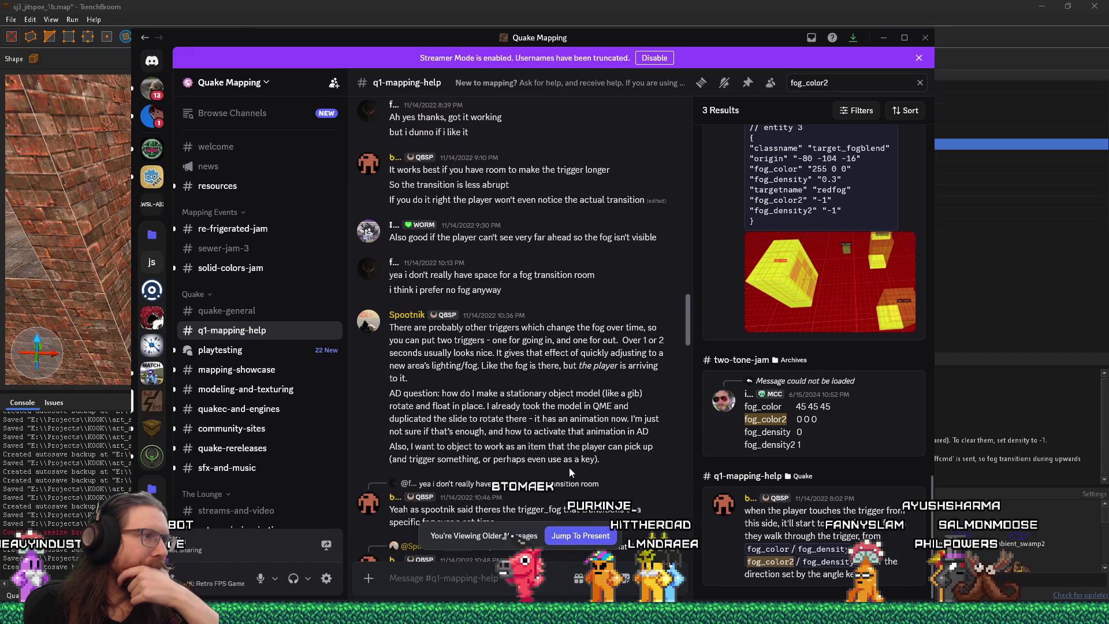
{"action": "scroll", "coordinate": [569, 467], "scroll_direction": "down", "scroll_amount": 2}
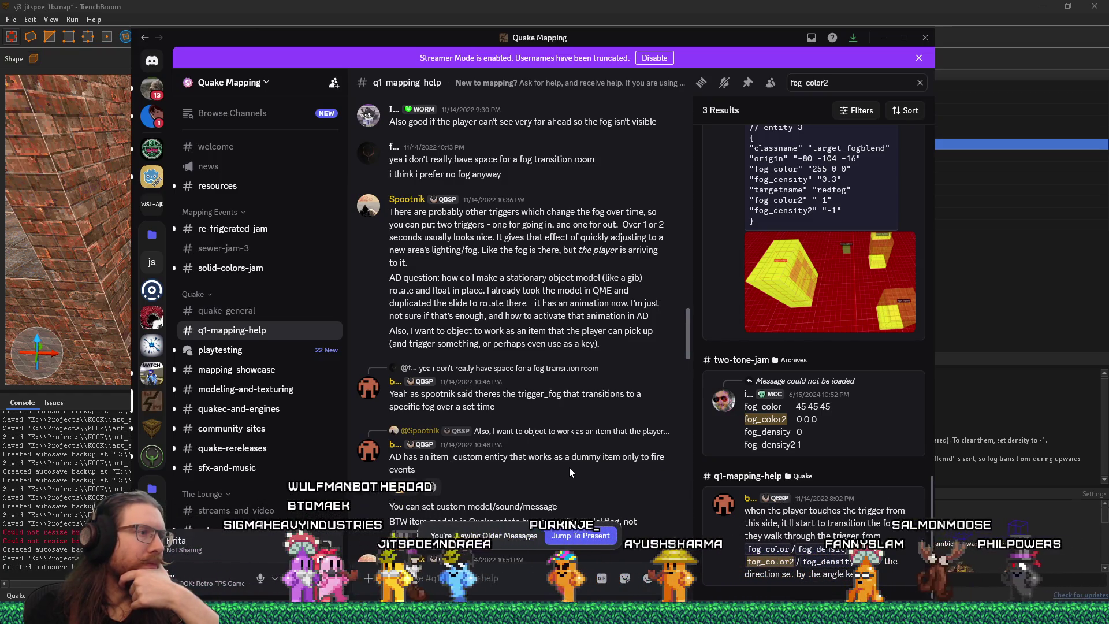
{"action": "scroll", "coordinate": [570, 473], "scroll_direction": "up", "scroll_amount": 6}
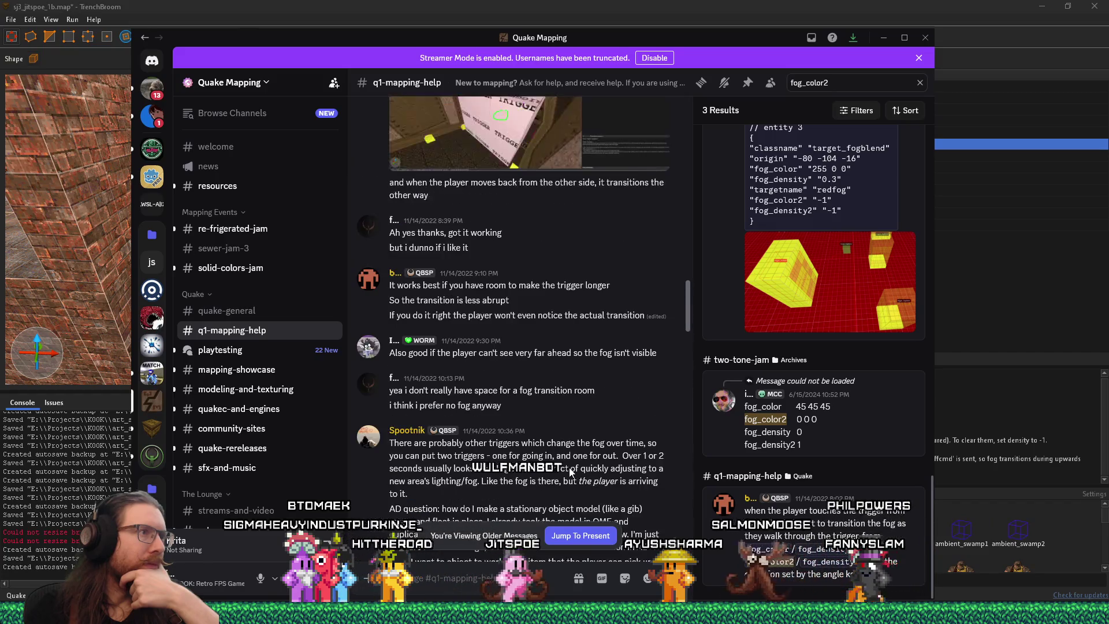
{"action": "scroll", "coordinate": [569, 472], "scroll_direction": "up", "scroll_amount": 2}
{"action": "scroll", "coordinate": [570, 472], "scroll_direction": "up", "scroll_amount": 4}
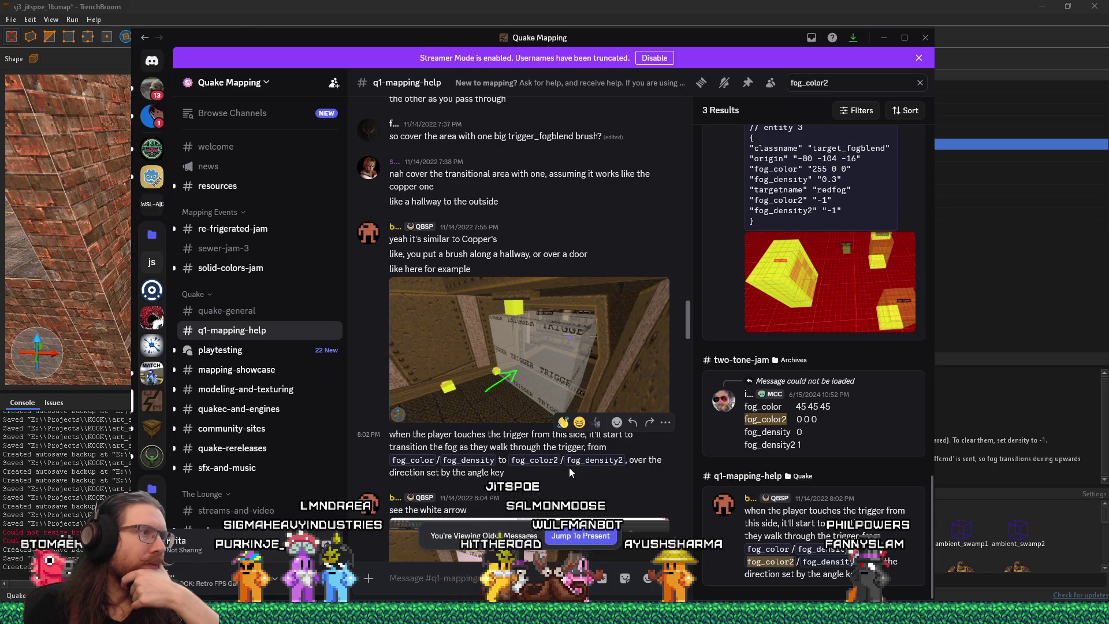
{"action": "scroll", "coordinate": [569, 470], "scroll_direction": "up", "scroll_amount": 2}
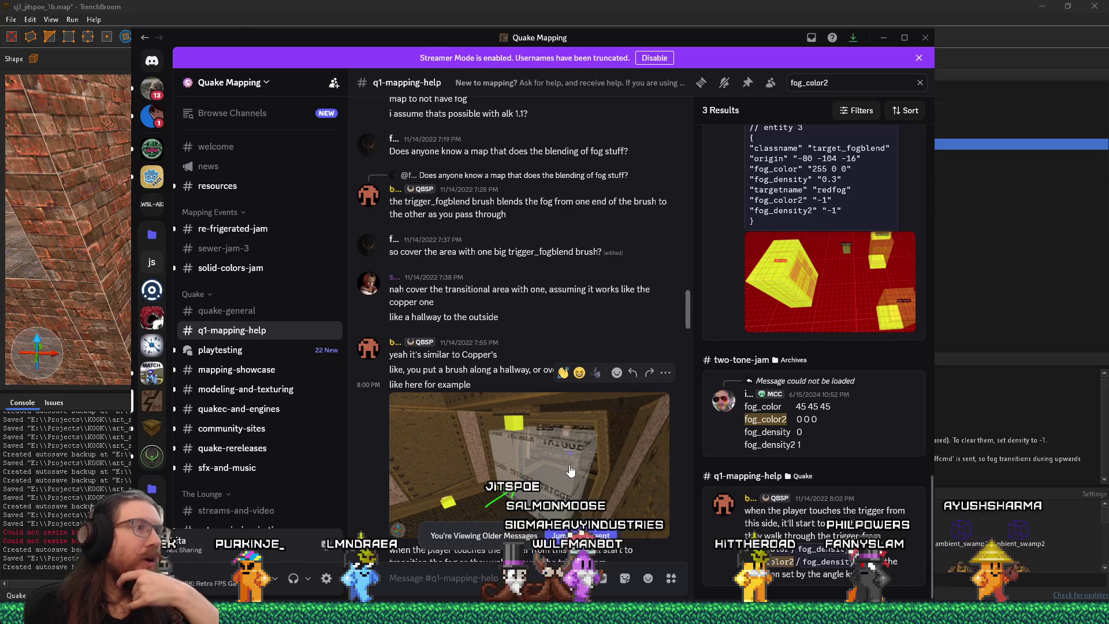
{"action": "left_click", "coordinate": [925, 38]}
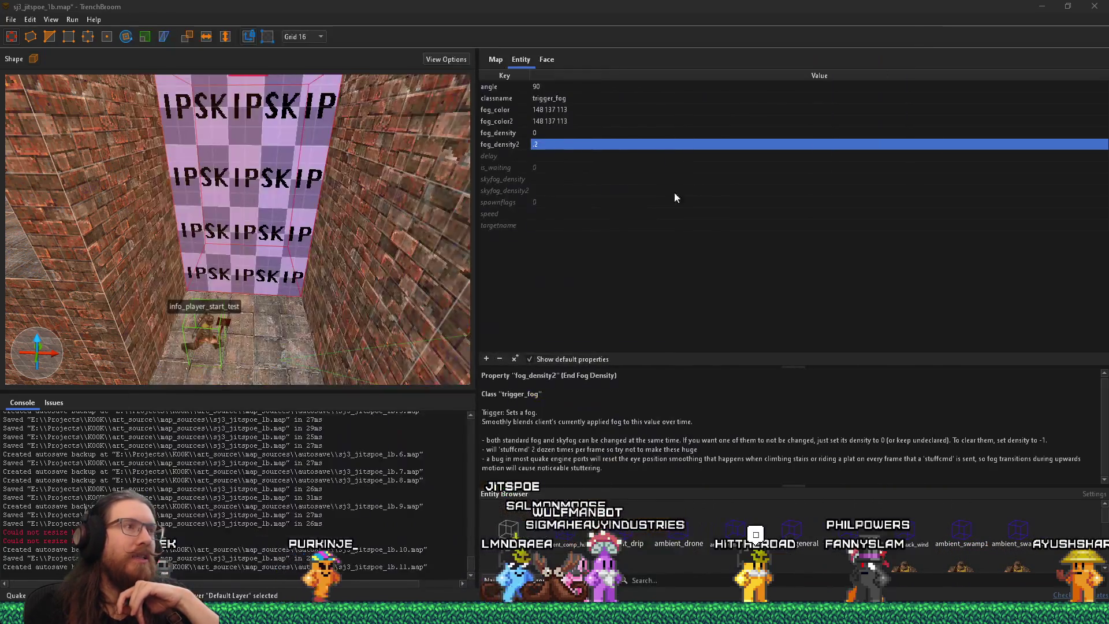
Step: Change the fog brush's classname from trigger_fog to trigger_fogblend and check the distance property description
{"action": "double_click", "coordinate": [569, 99]}
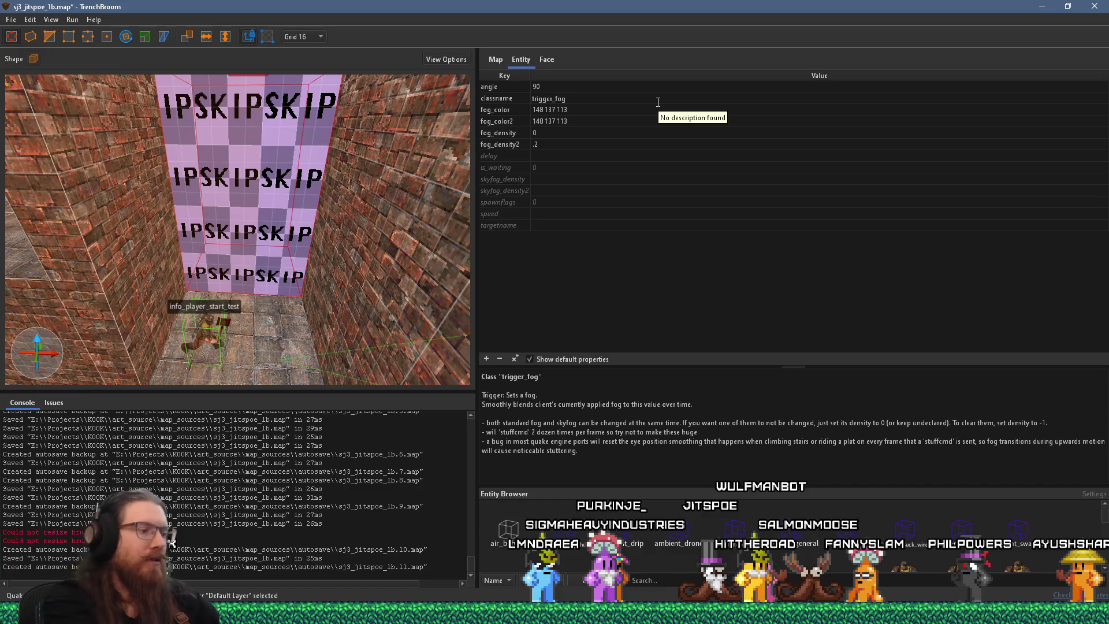
{"action": "key", "text": "Tab"}
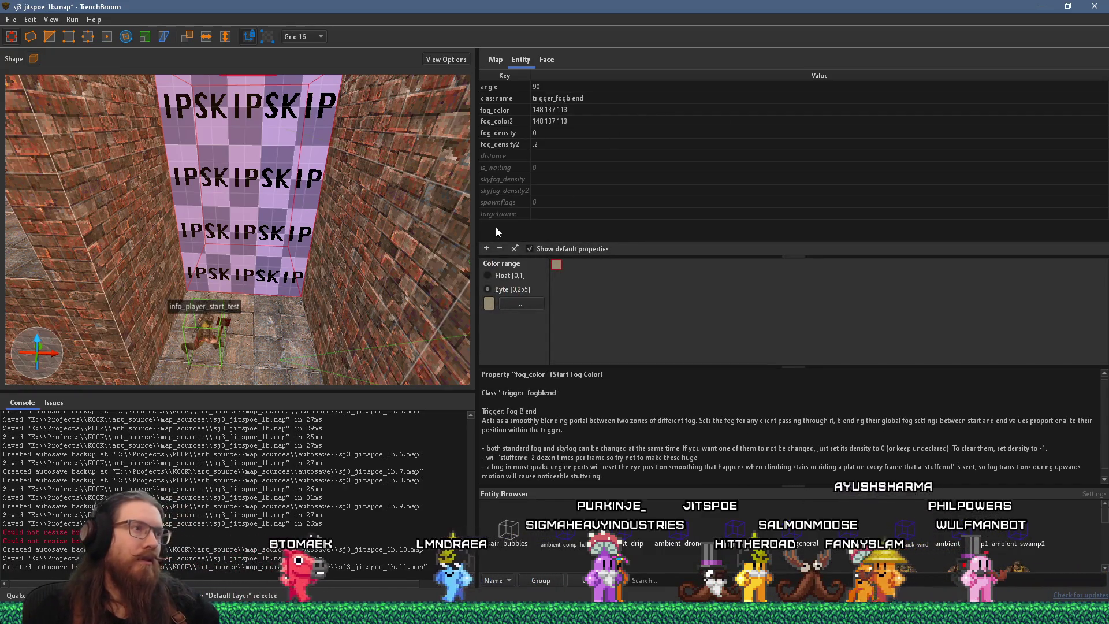
{"action": "left_click", "coordinate": [512, 157]}
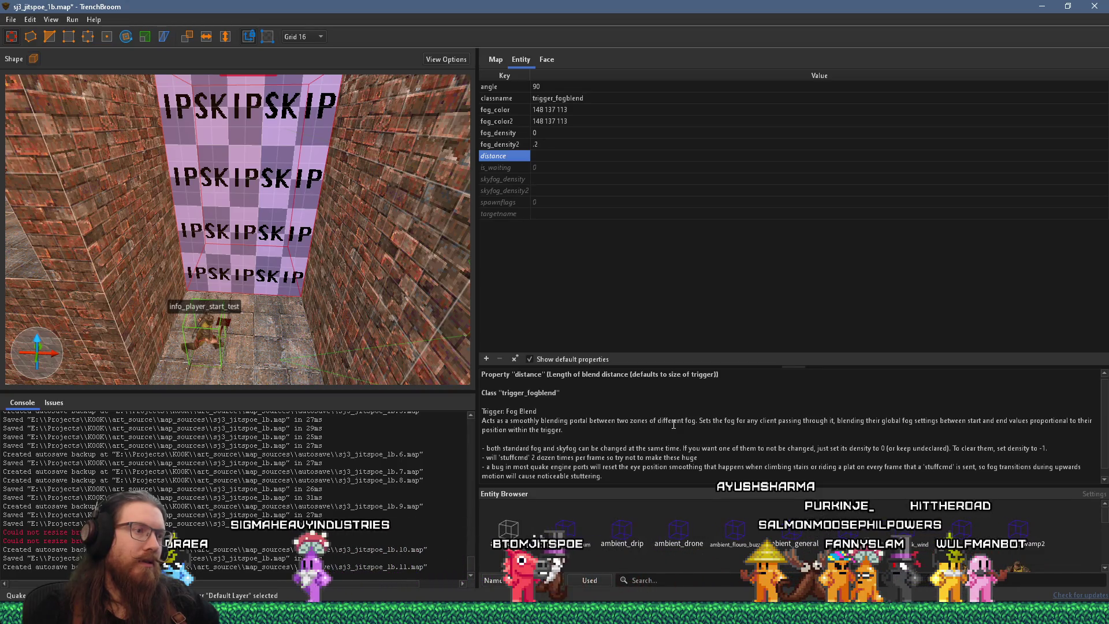
{"action": "scroll", "coordinate": [607, 422], "scroll_direction": "down", "scroll_amount": 1}
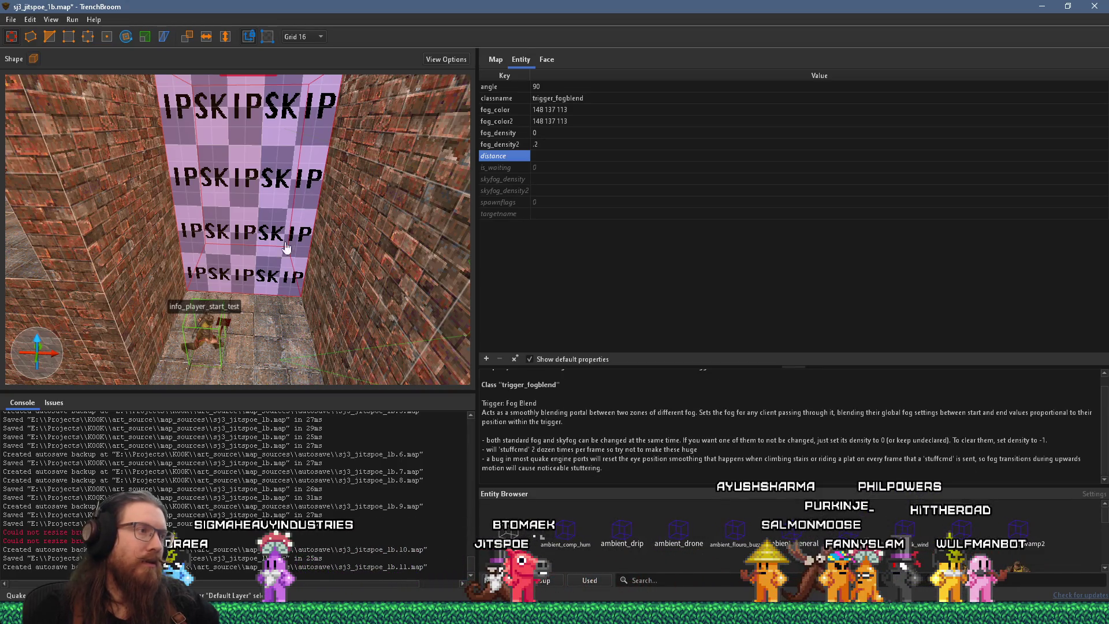
Step: Save the map with the new trigger_fogblend entity
{"action": "left_click", "coordinate": [11, 19]}
{"action": "left_click", "coordinate": [26, 77]}
{"action": "left_click", "coordinate": [72, 20]}
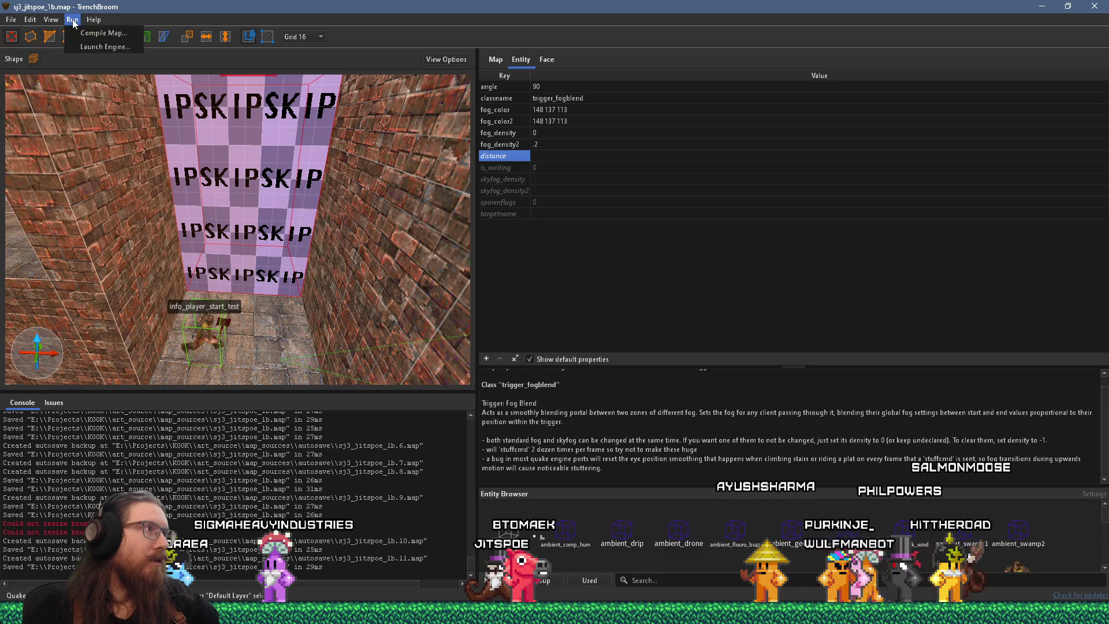
Step: Compile sj3_jitspoe_1b with the alkaline dev profile and switch to the ezgif sprite cutter in Firefox
{"action": "left_click", "coordinate": [81, 32]}
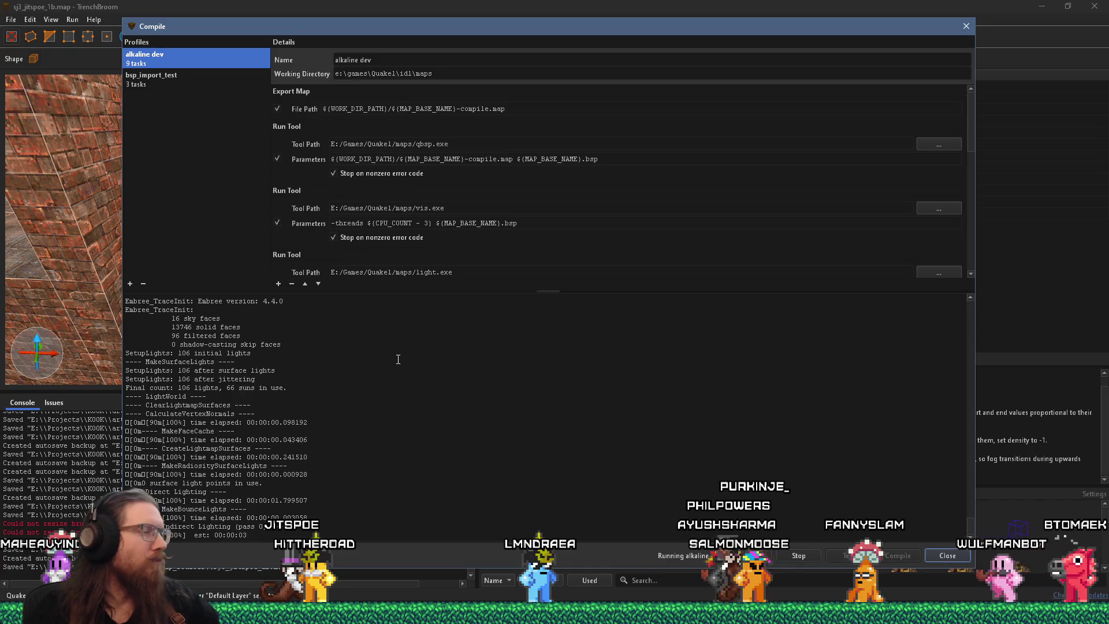
{"action": "key", "text": "alt+Tab"}
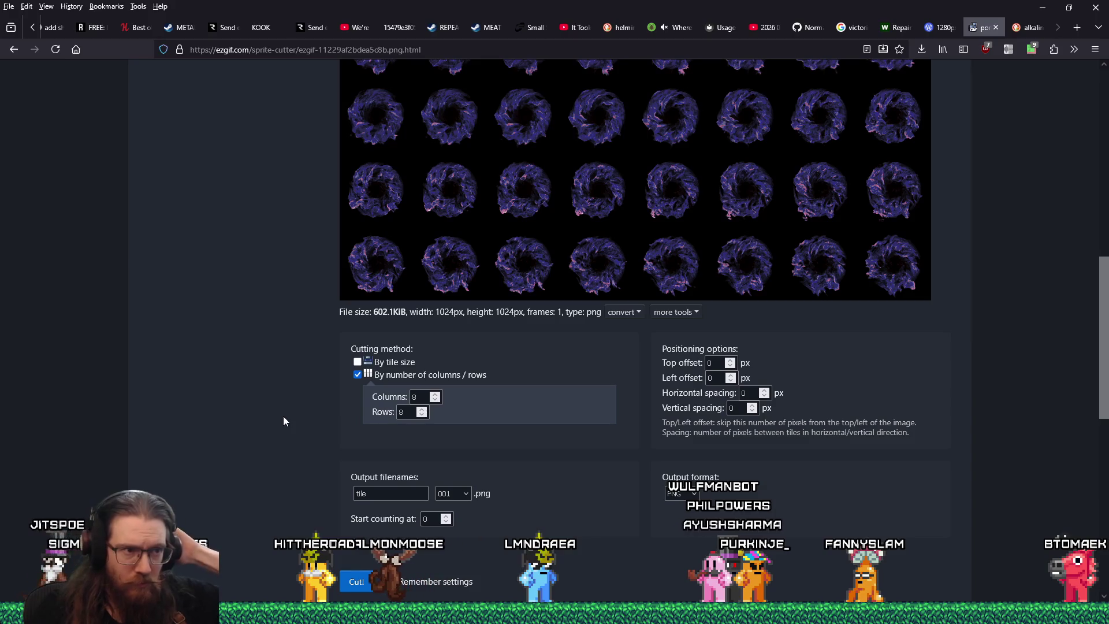
Step: Replace the sprite cutter's output filename prefix 'tile' with 'kook_portal'
{"action": "scroll", "coordinate": [284, 417], "scroll_direction": "down", "scroll_amount": 2}
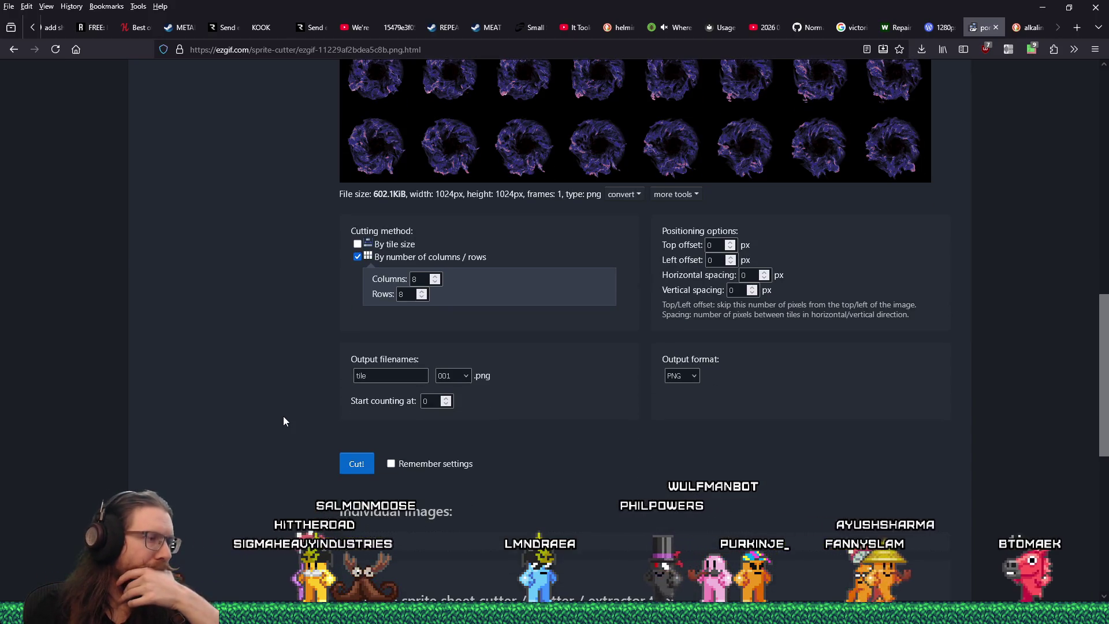
{"action": "scroll", "coordinate": [283, 420], "scroll_direction": "down", "scroll_amount": 3}
{"action": "scroll", "coordinate": [283, 421], "scroll_direction": "down", "scroll_amount": 4}
{"action": "scroll", "coordinate": [283, 420], "scroll_direction": "up", "scroll_amount": 5}
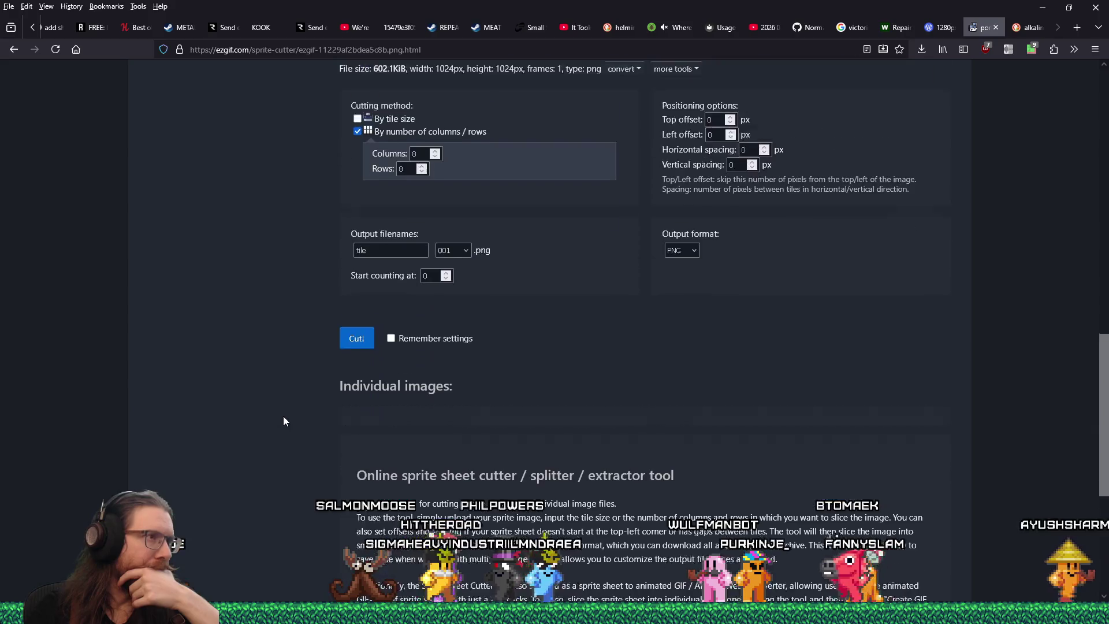
{"action": "scroll", "coordinate": [283, 420], "scroll_direction": "up", "scroll_amount": 3}
{"action": "left_click", "coordinate": [392, 433]}
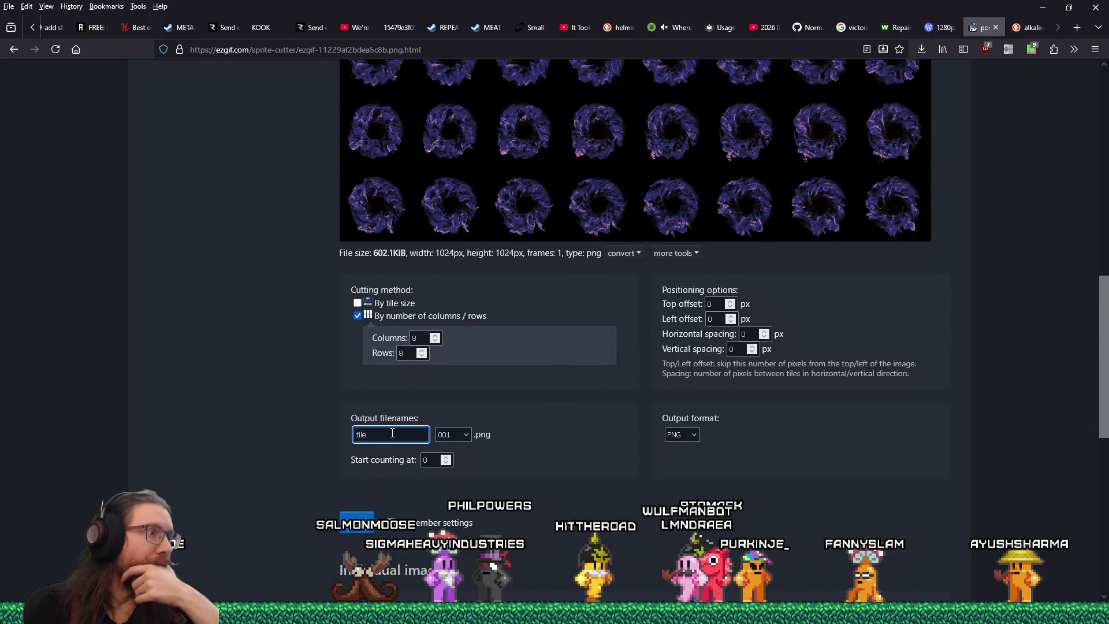
{"action": "left_click_drag", "start_coordinate": [392, 433], "coordinate": [292, 433]}
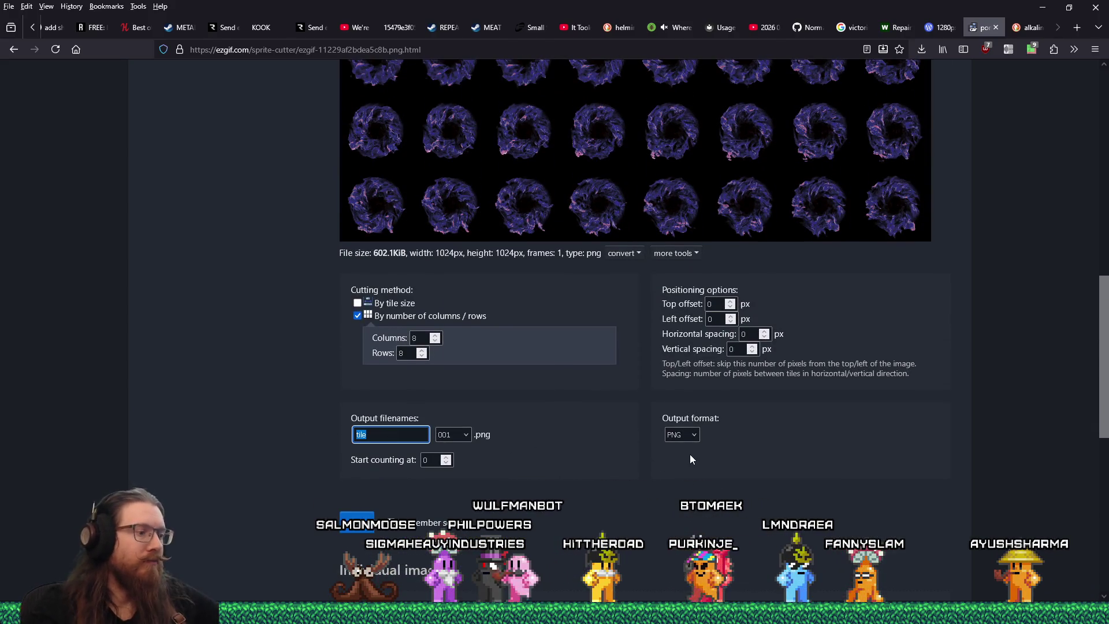
{"action": "type", "text": "kook_porta"}
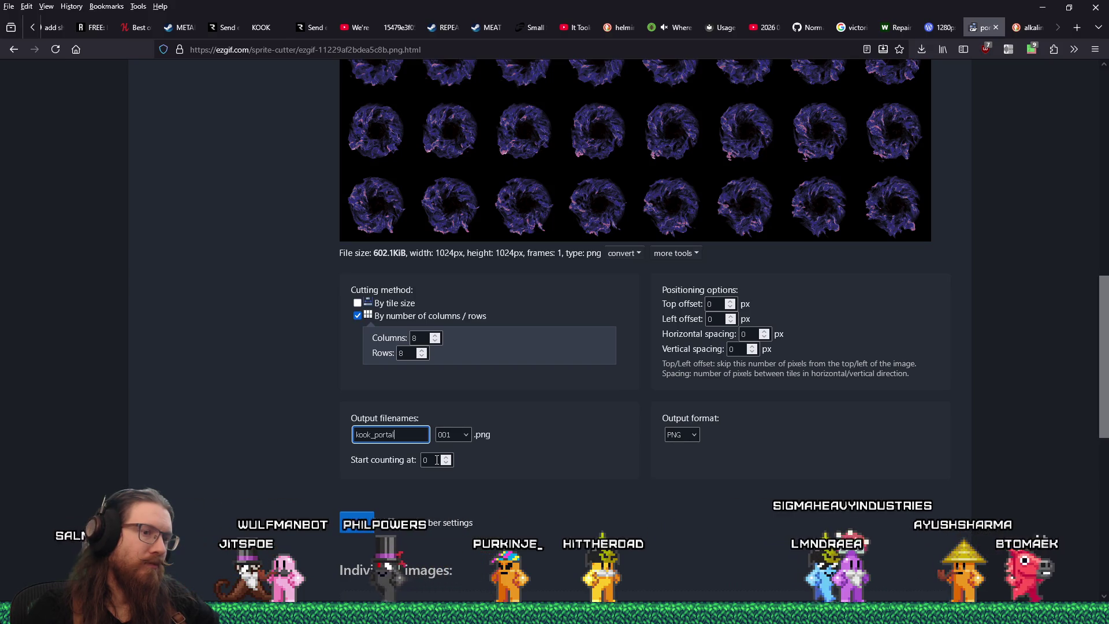
Step: In Ironwail, walk back and forth through the white fog corridor to watch the fog blend
{"action": "key", "text": "alt+Tab"}
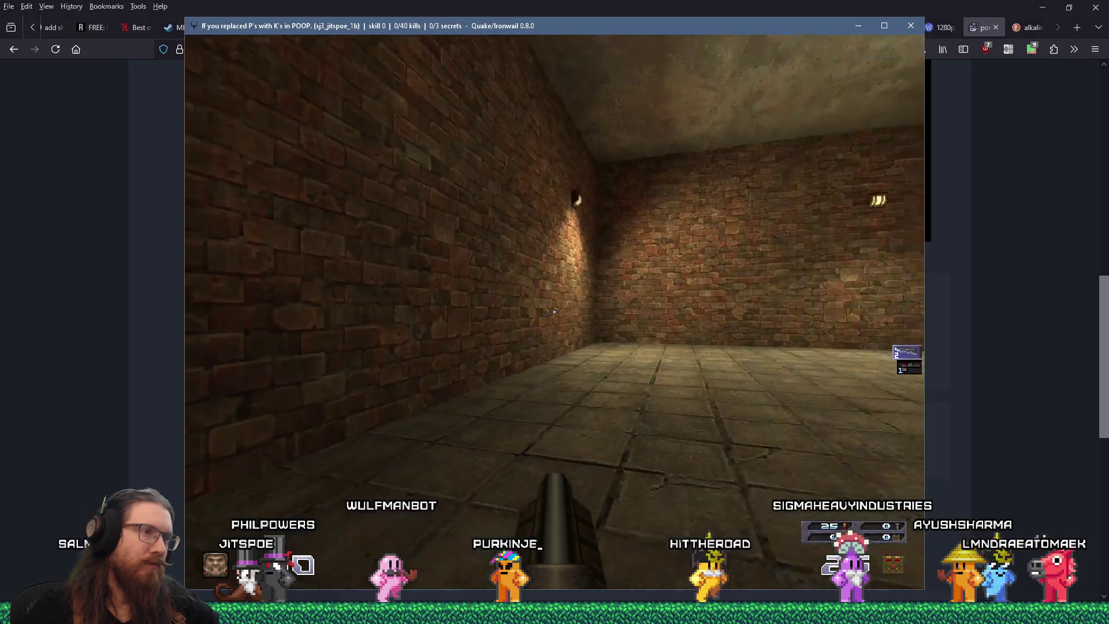
{"action": "key", "text": "w"}
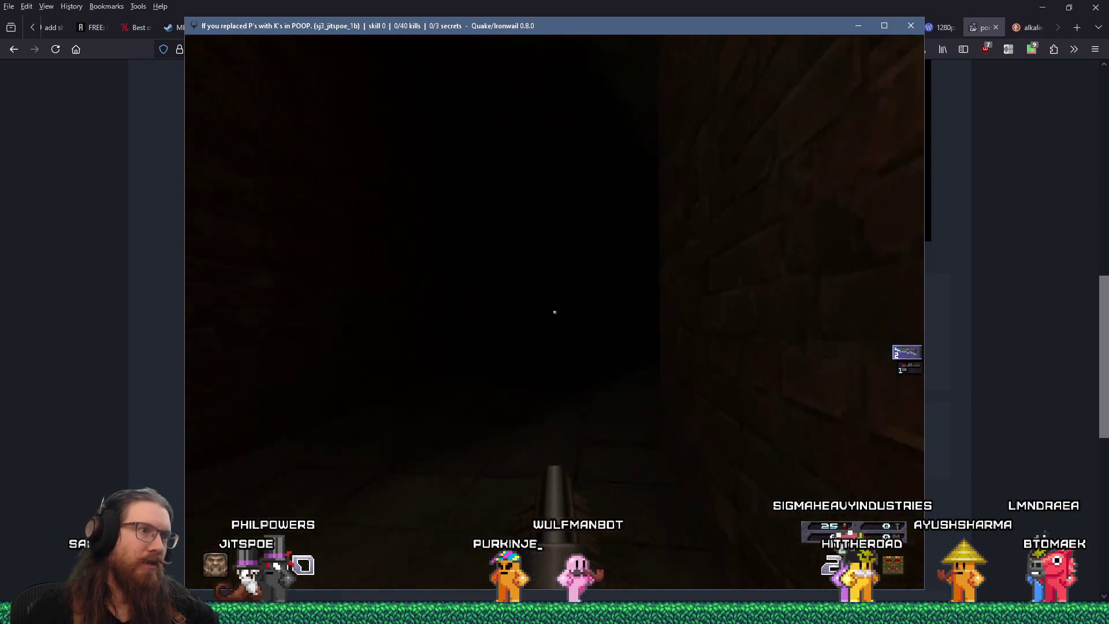
{"action": "key", "text": "w"}
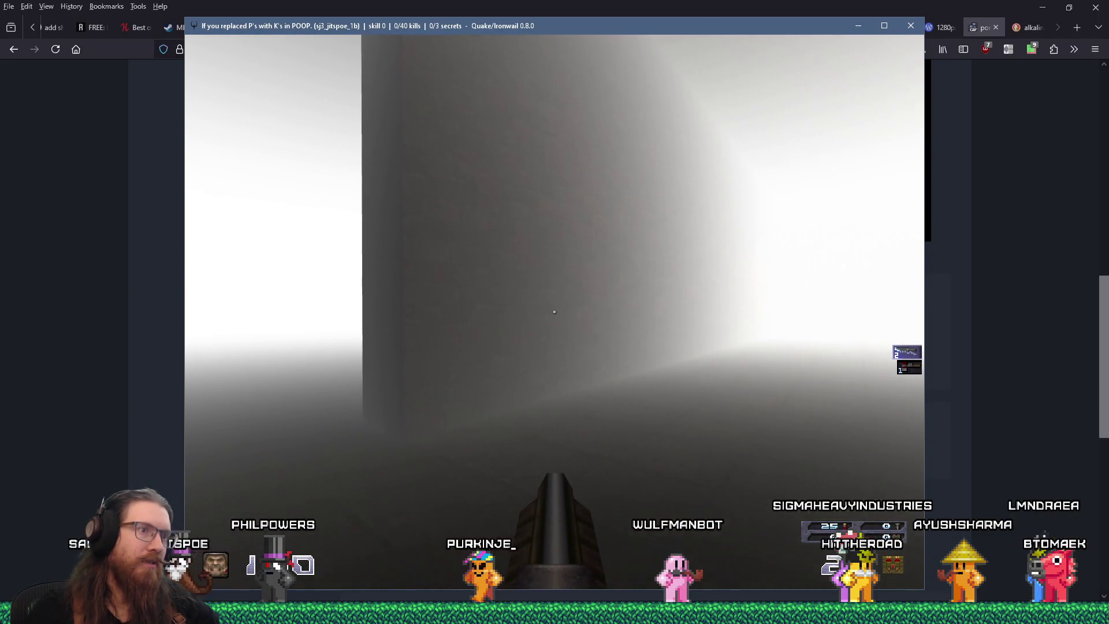
{"action": "key", "text": "w"}
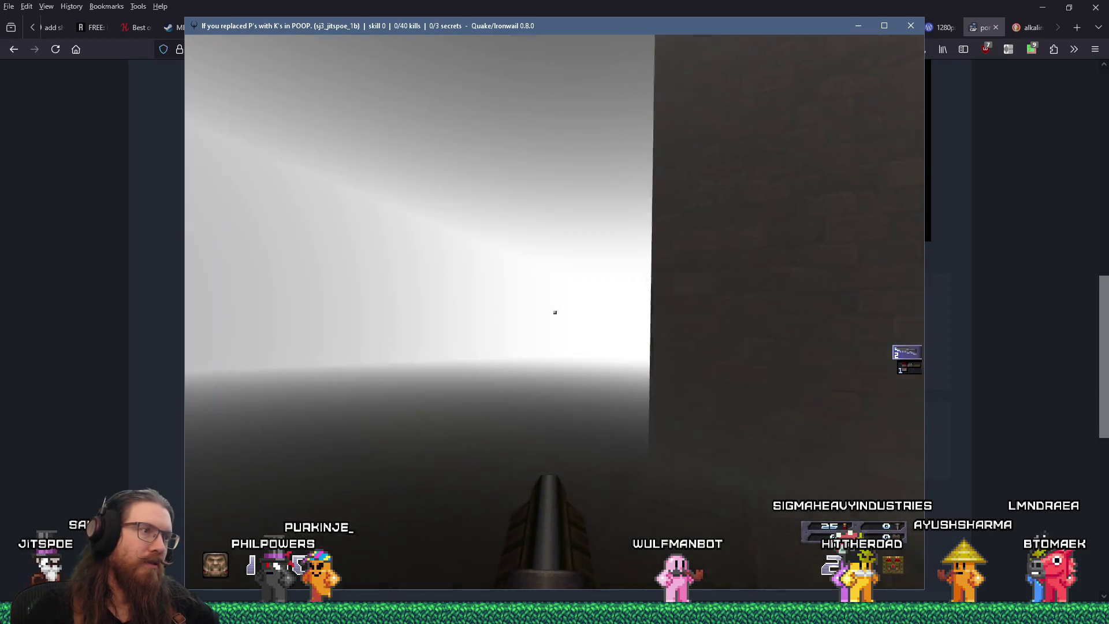
{"action": "key", "text": "w"}
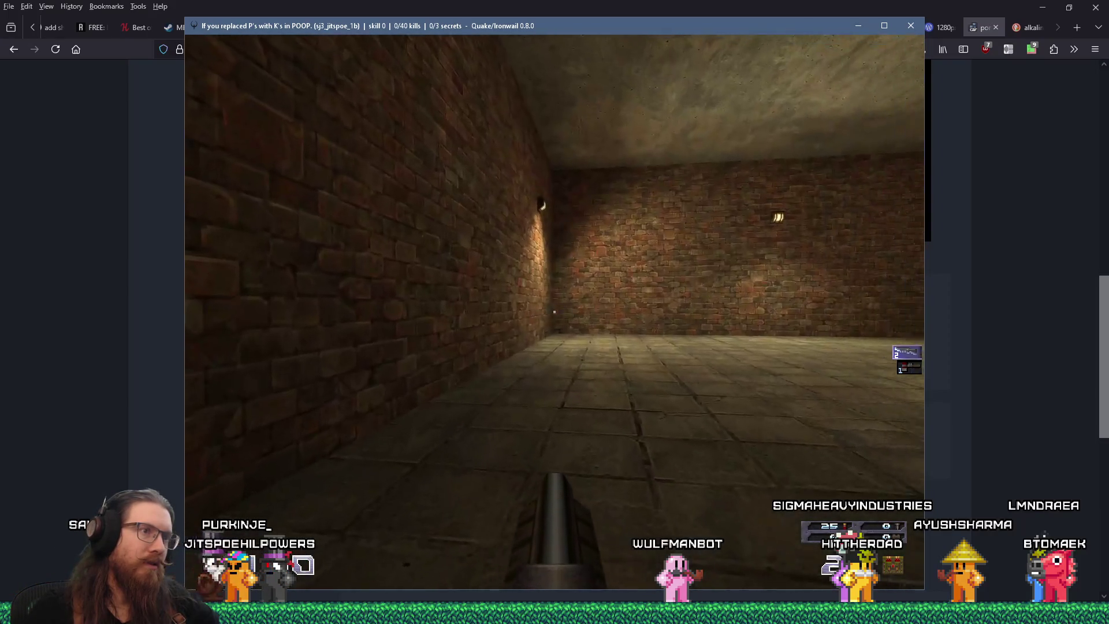
{"action": "key", "text": "w"}
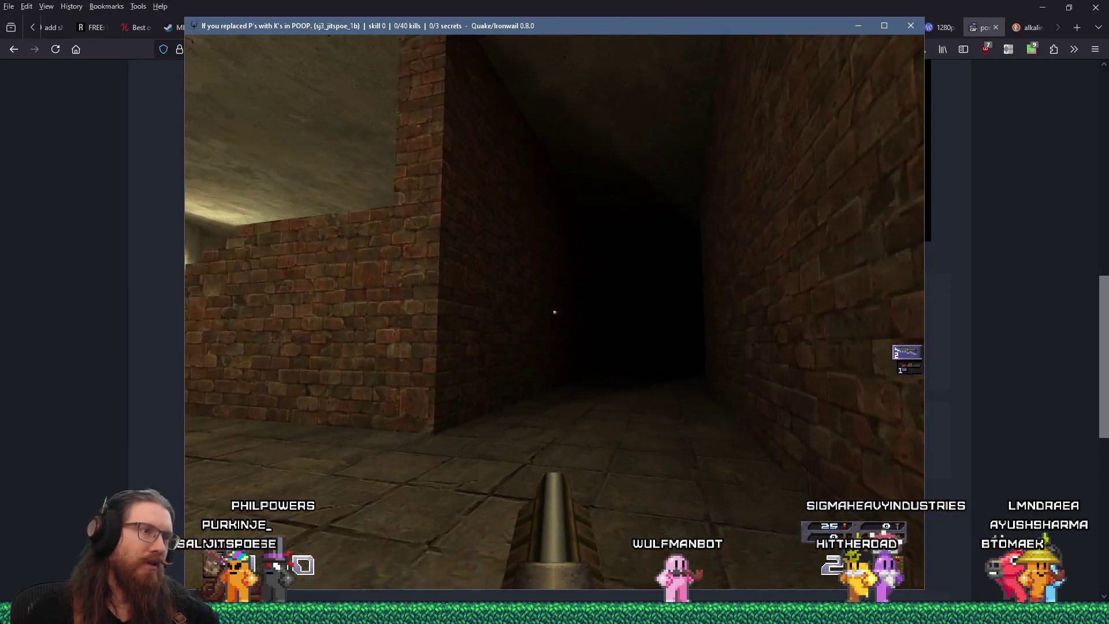
{"action": "key", "text": "w"}
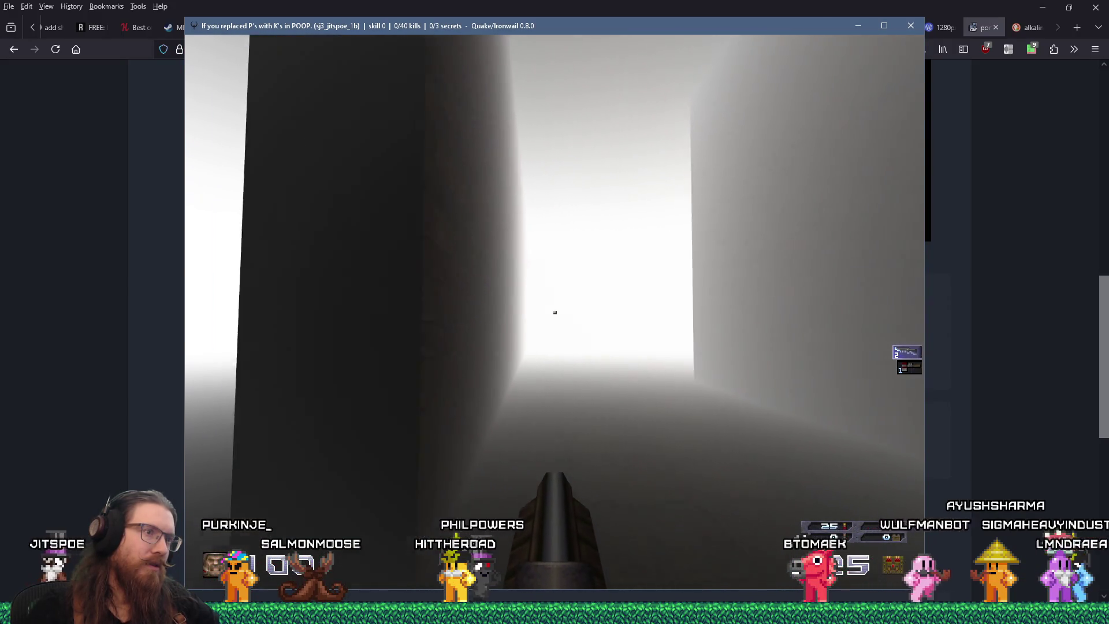
{"action": "key", "text": "w"}
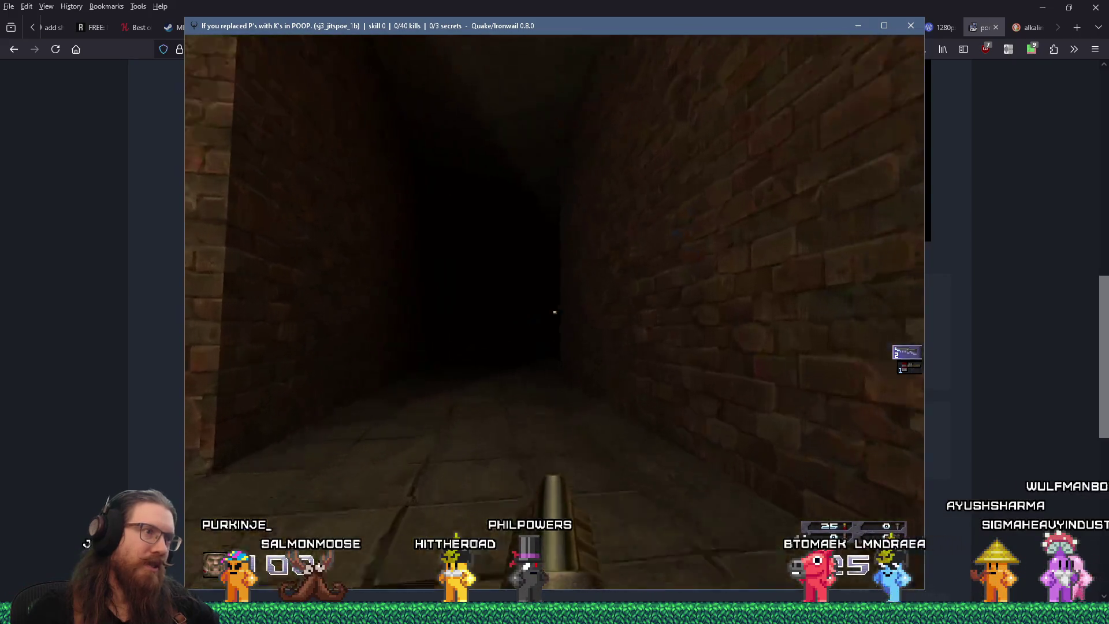
{"action": "key", "text": "w"}
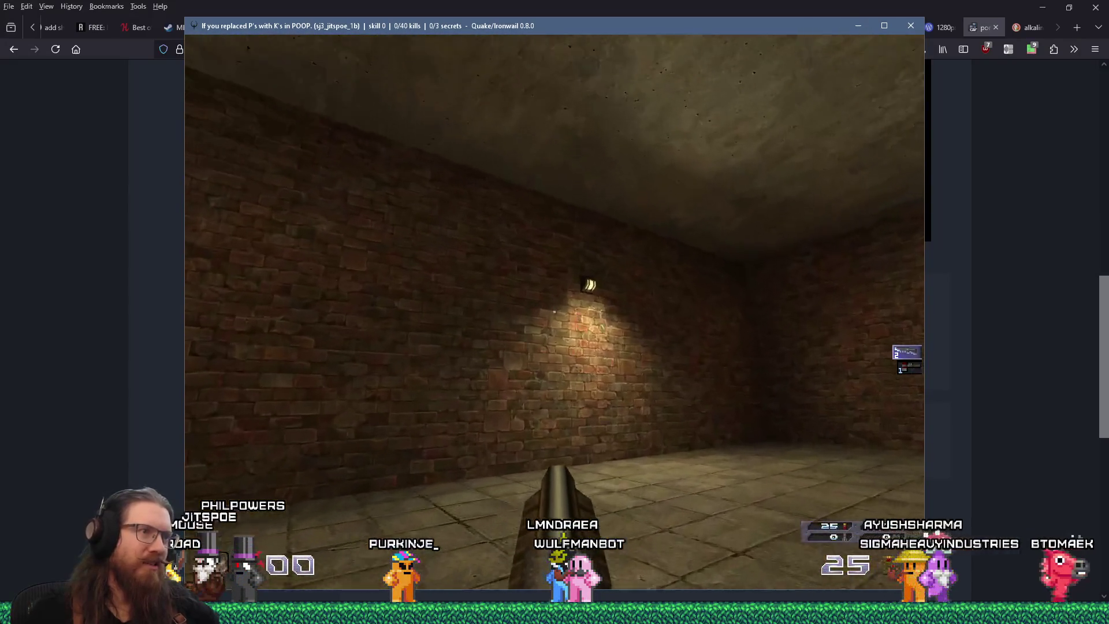
Step: Explore the lit brick room and climb the stairs onto the raised walkway by the pillar
{"action": "key", "text": "w"}
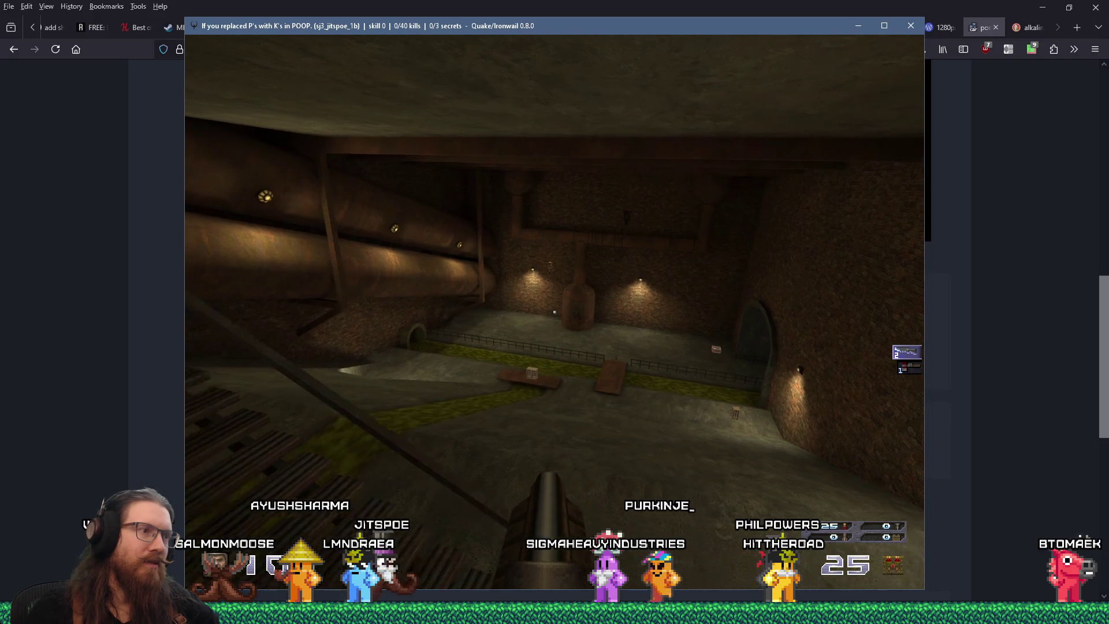
{"action": "key", "text": "w"}
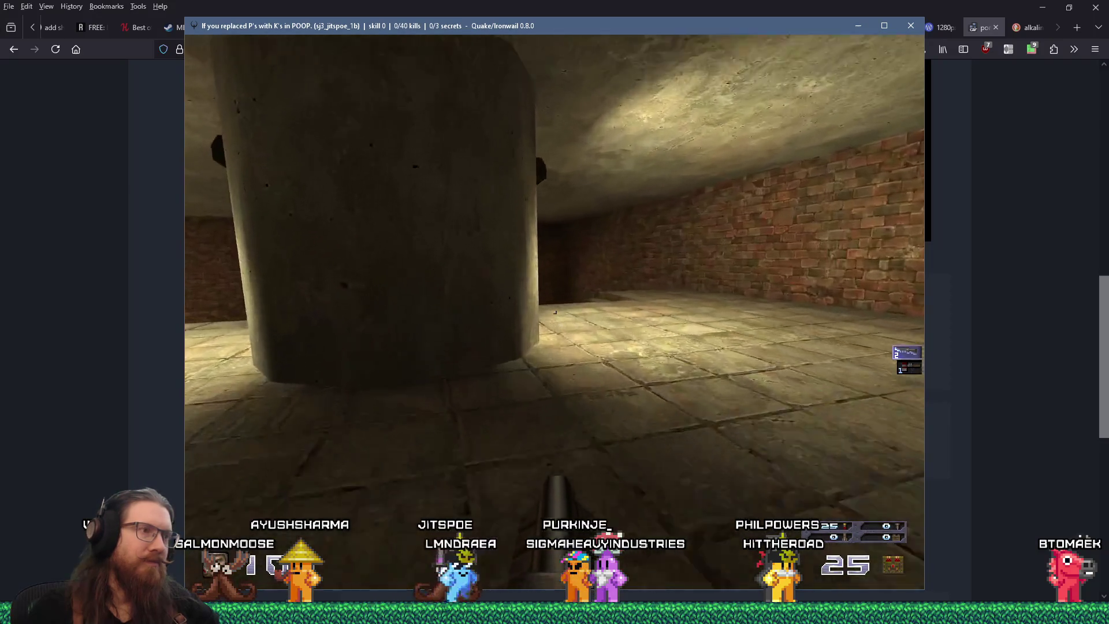
{"action": "key", "text": "w"}
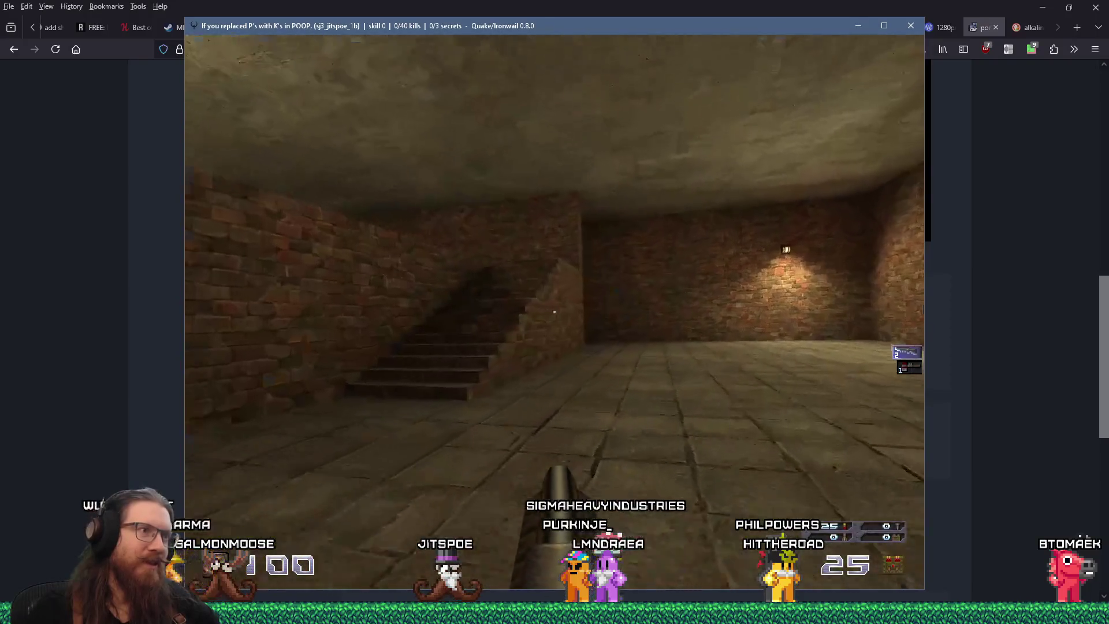
{"action": "key", "text": "w"}
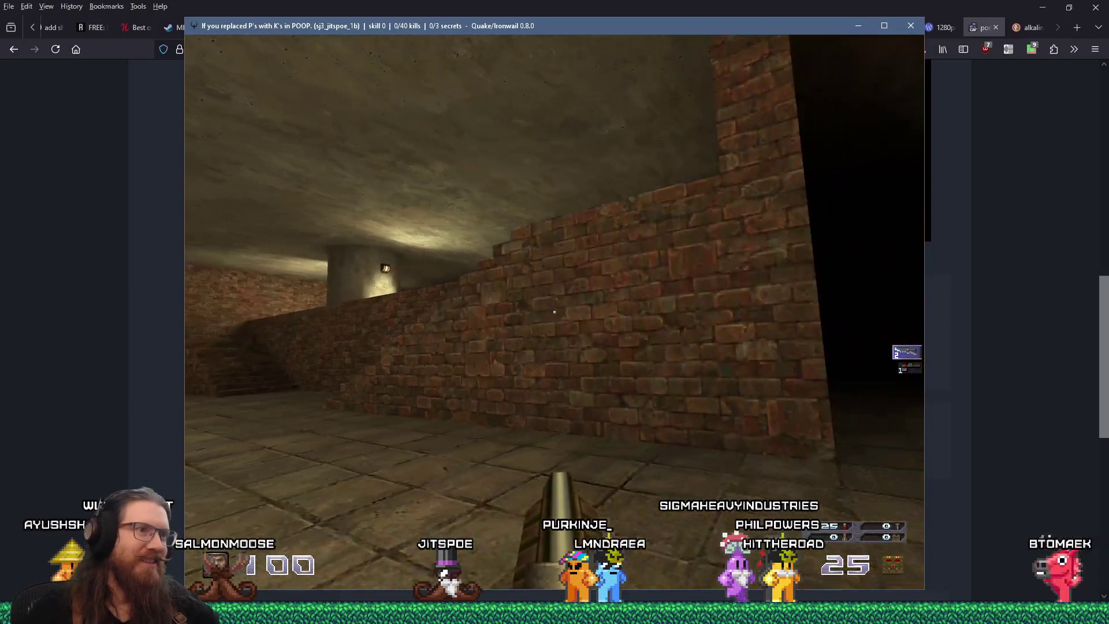
{"action": "key", "text": "w"}
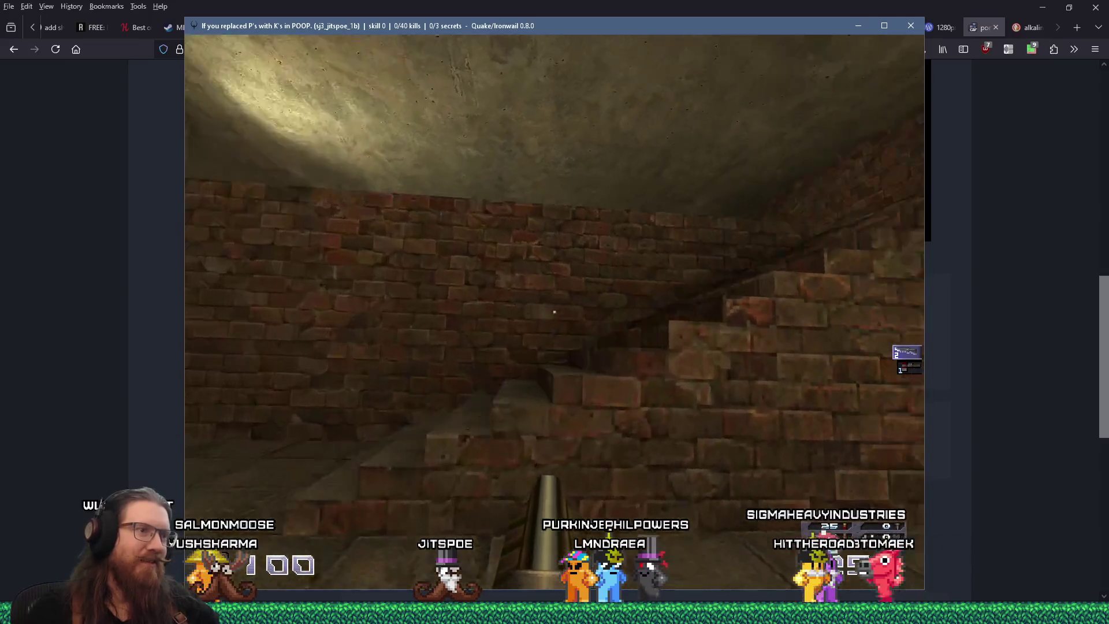
{"action": "key", "text": "w"}
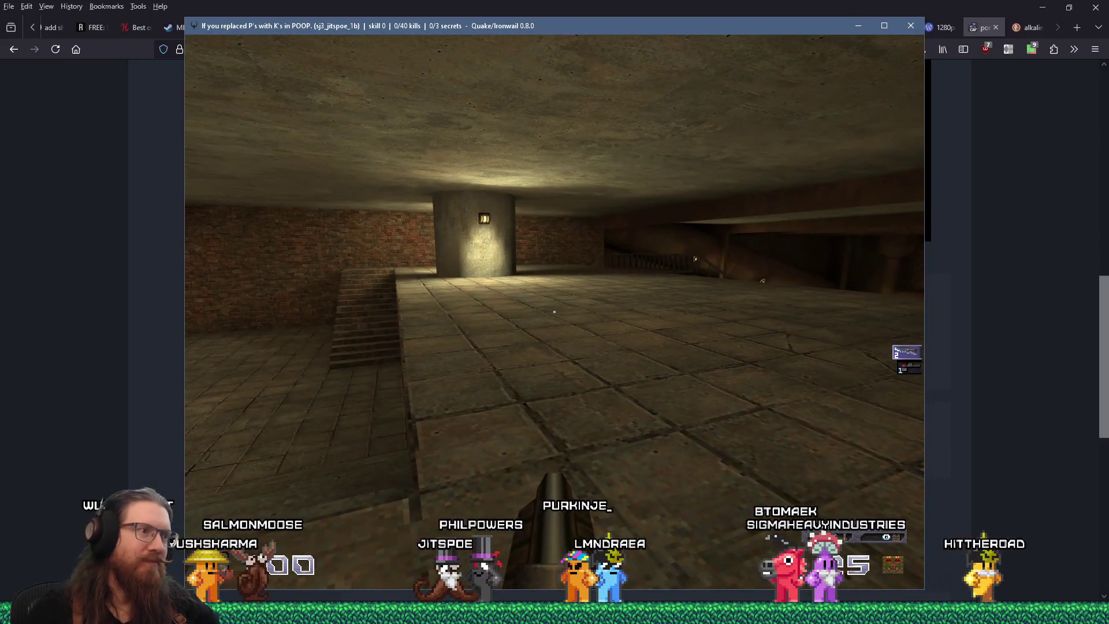
{"action": "key", "text": "w"}
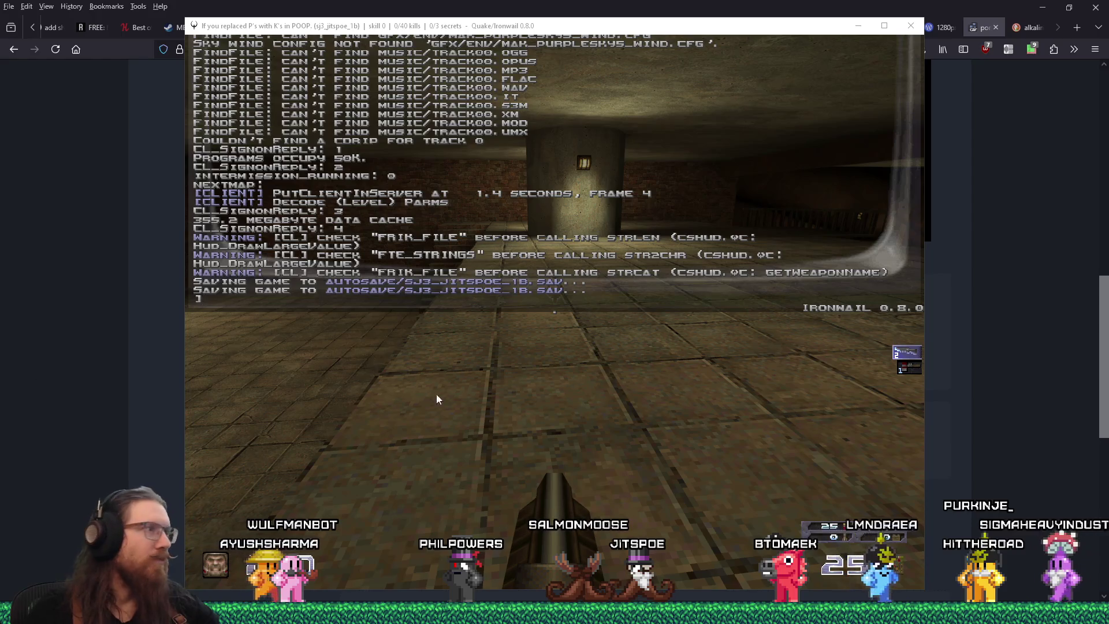
Step: Close the console and walk down through the sewer room past the pillar into the brick room
{"action": "key", "text": "grave"}
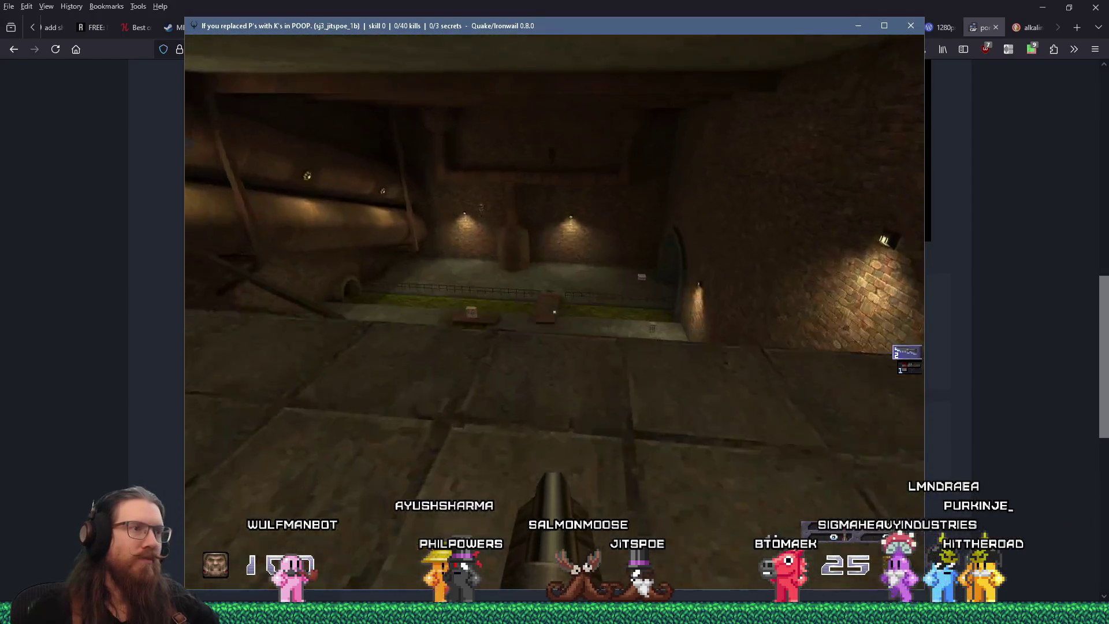
{"action": "key", "text": "w"}
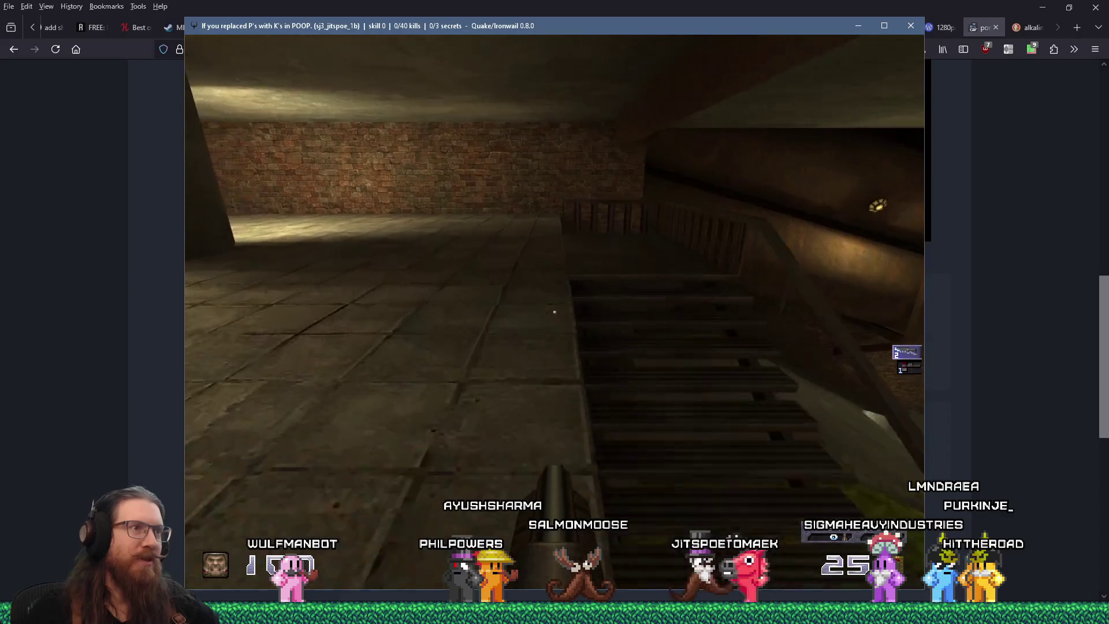
{"action": "key", "text": "w"}
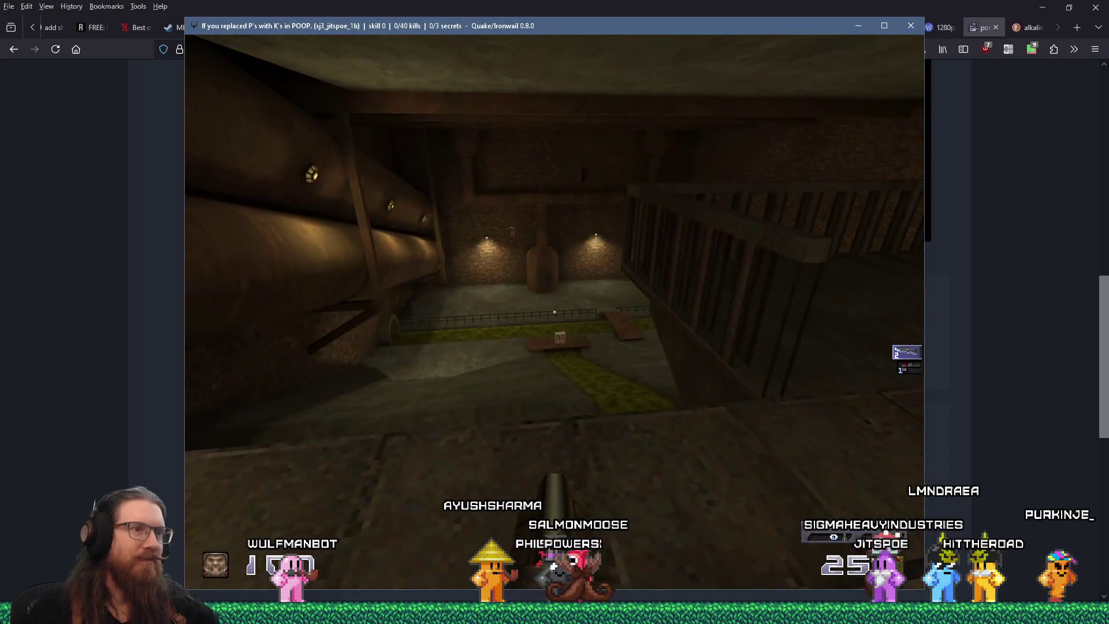
{"action": "key", "text": "w"}
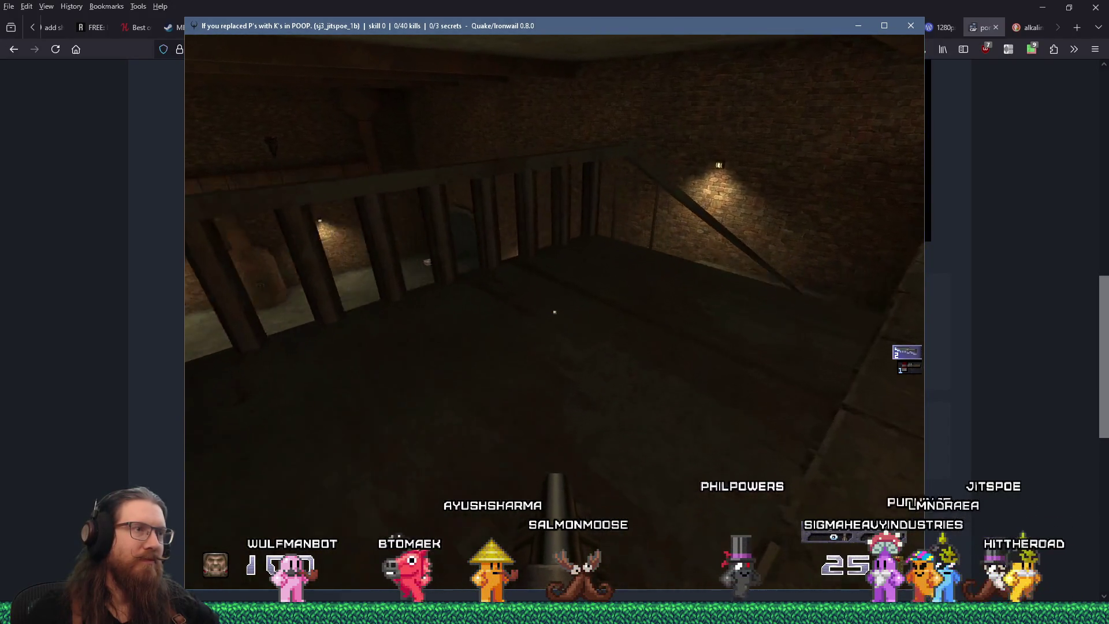
{"action": "key", "text": "w"}
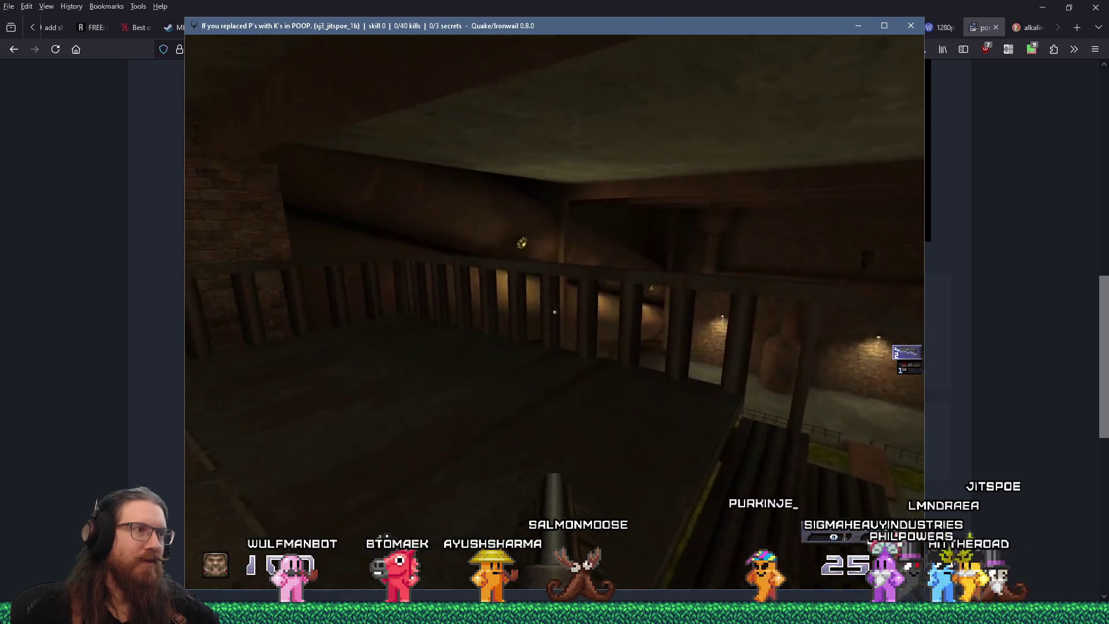
{"action": "key", "text": "w"}
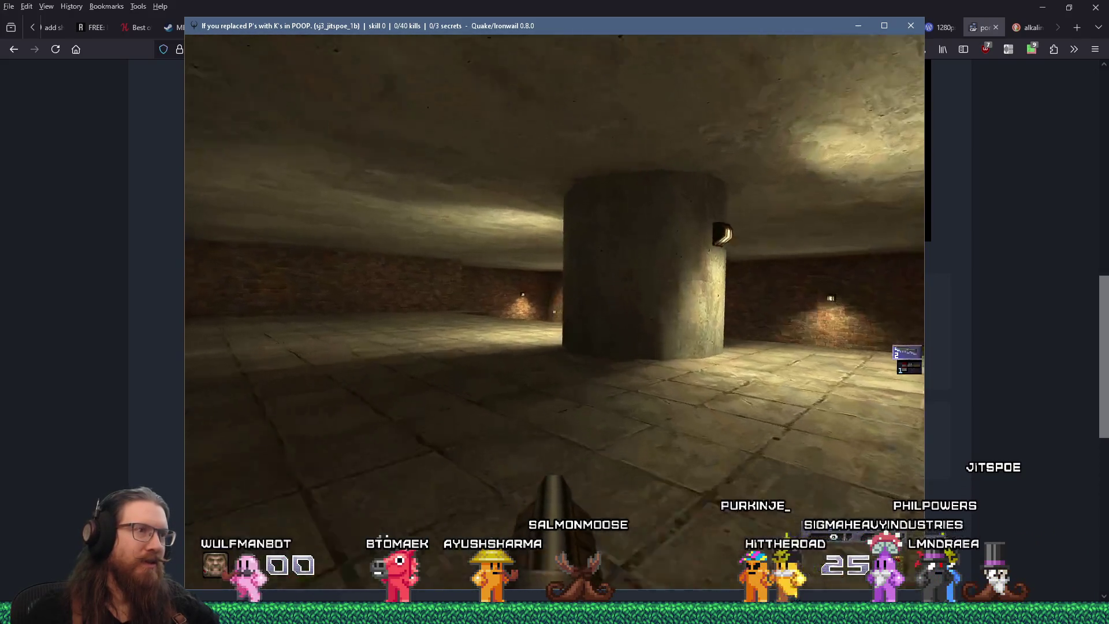
{"action": "key", "text": "w"}
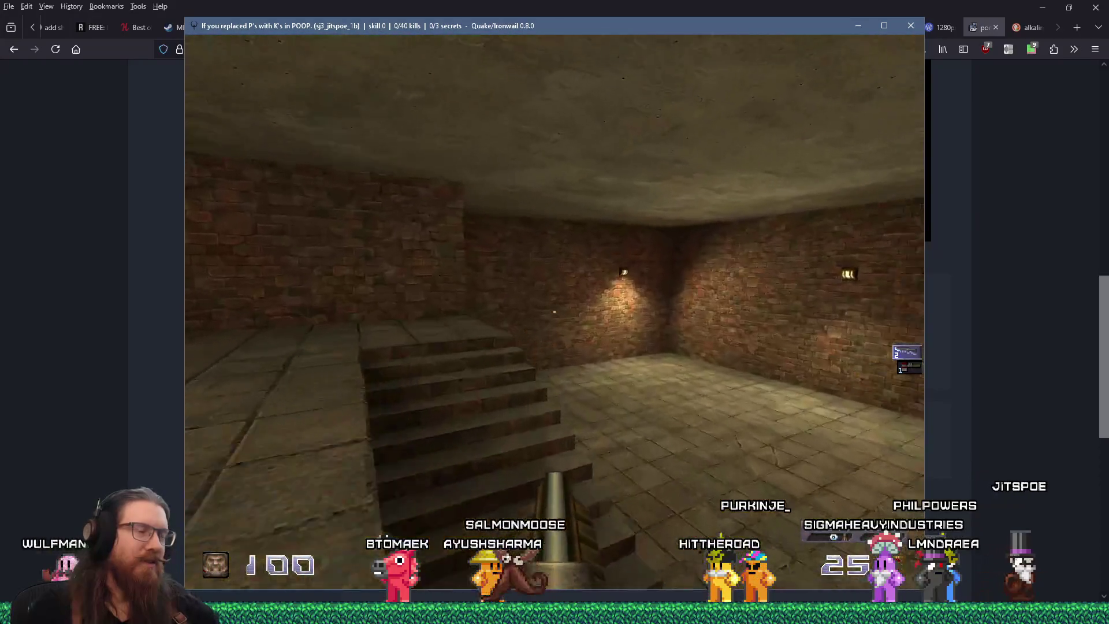
{"action": "key", "text": "w"}
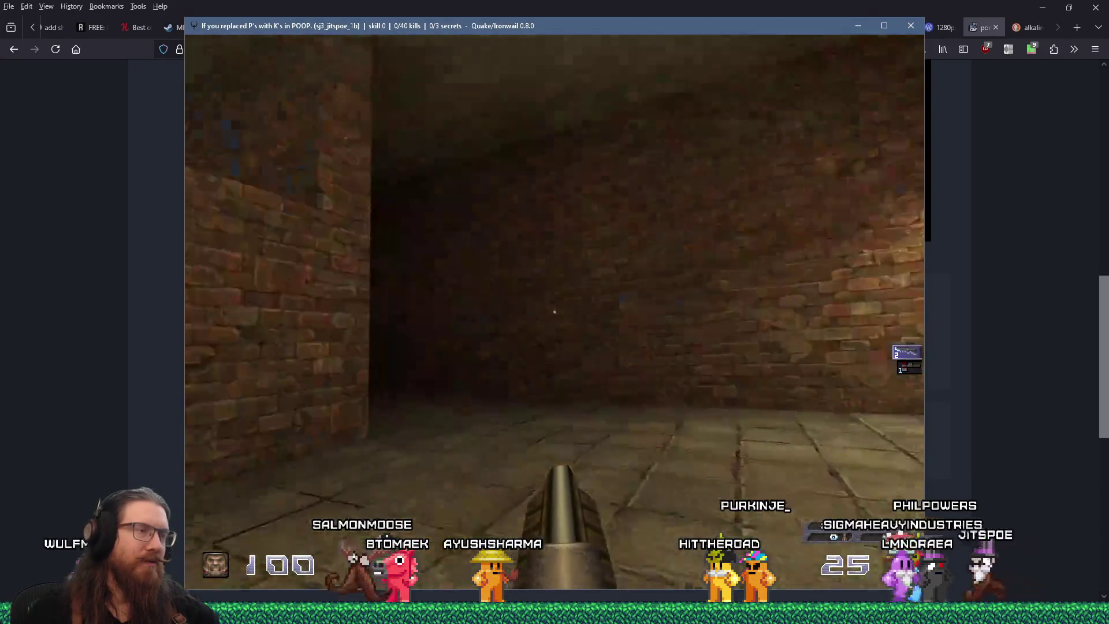
Step: Walk through the white fog into the brick courtyard, grab the nails crate, and check the console
{"action": "key", "text": "w"}
{"action": "key", "text": "w"}
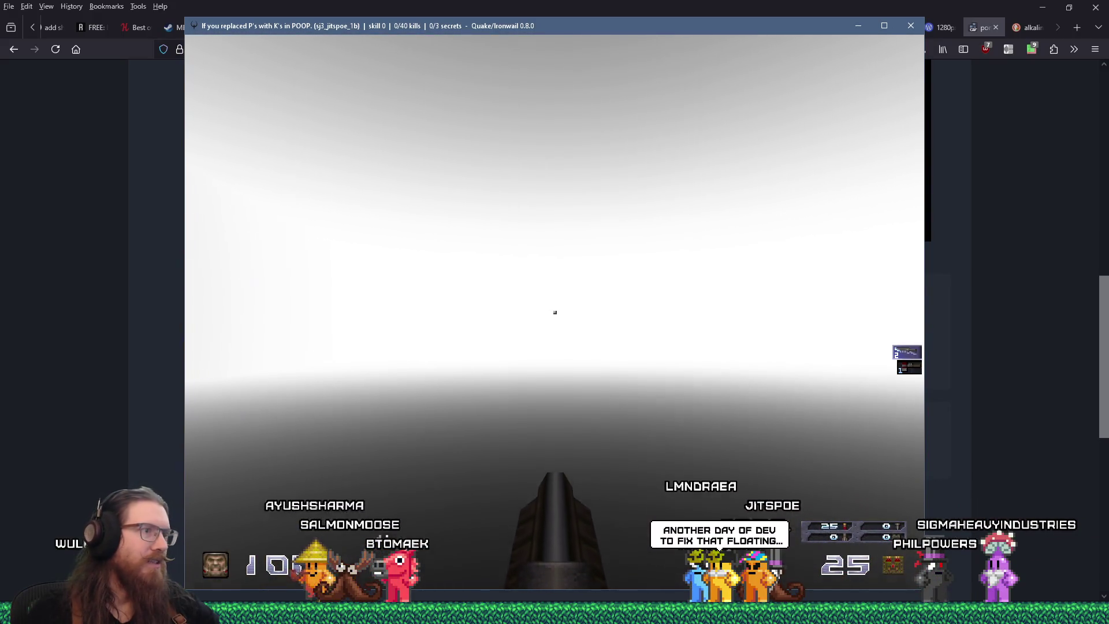
{"action": "key", "text": "w"}
{"action": "key", "text": "w"}
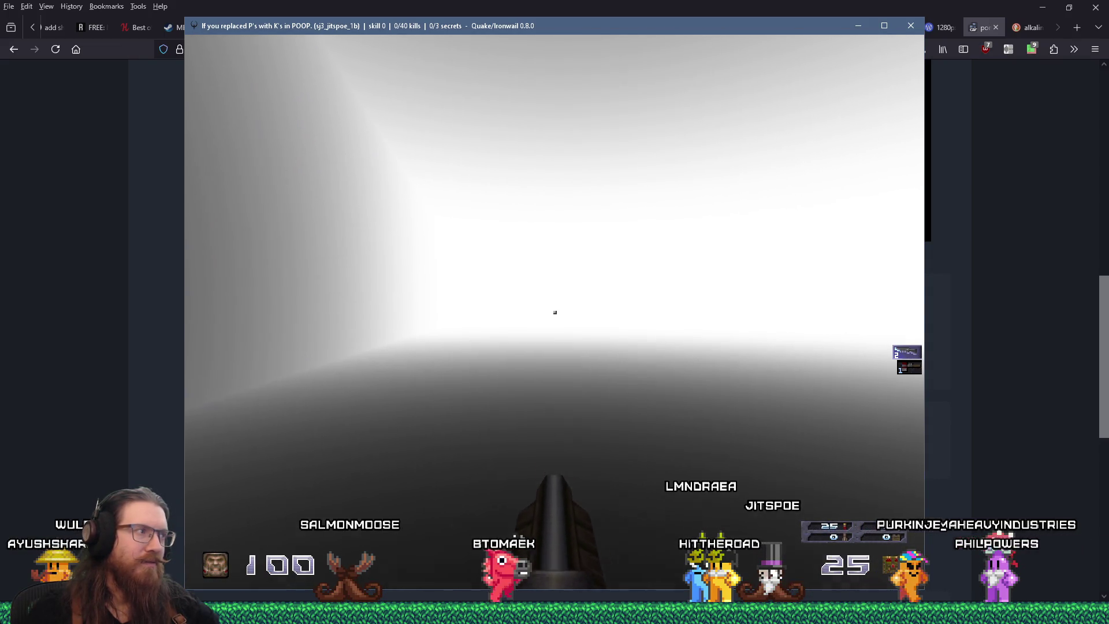
{"action": "key", "text": "w"}
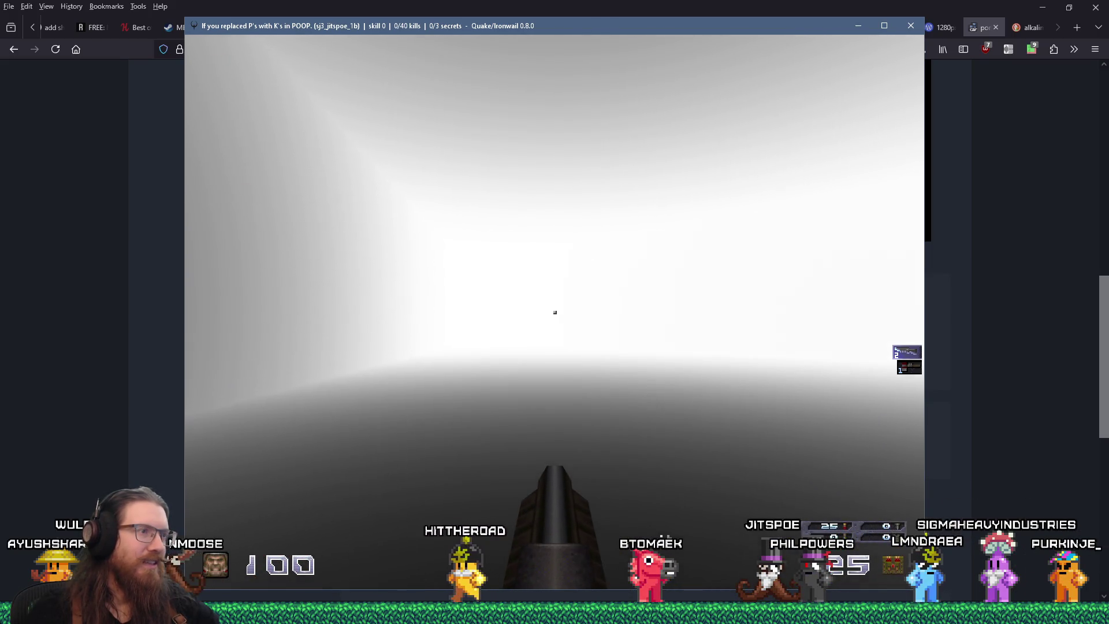
{"action": "key", "text": "w"}
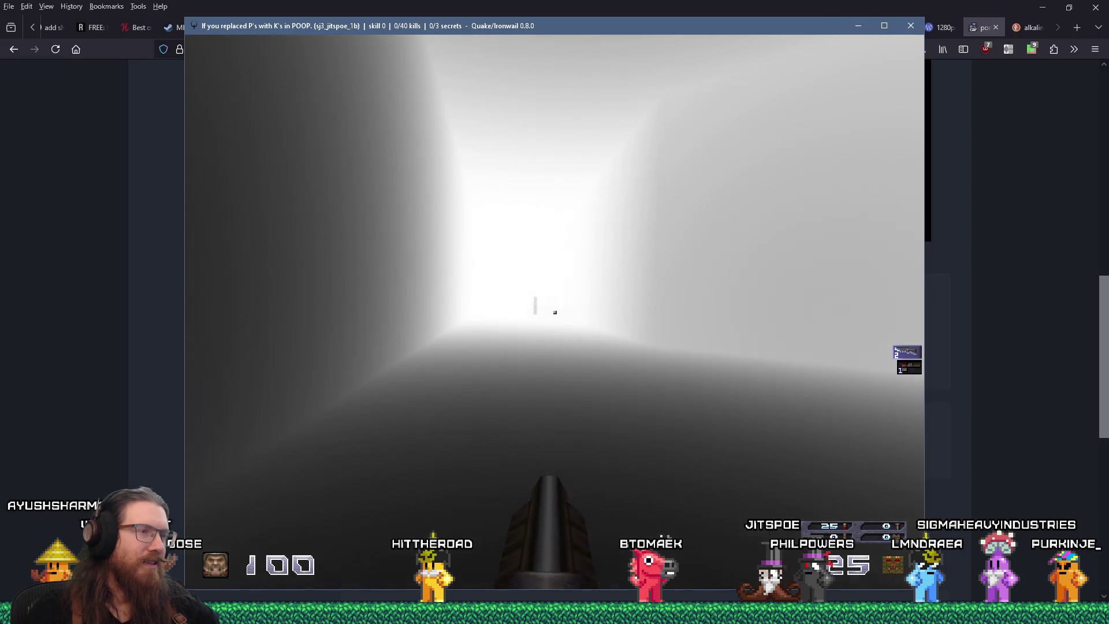
{"action": "key", "text": "w"}
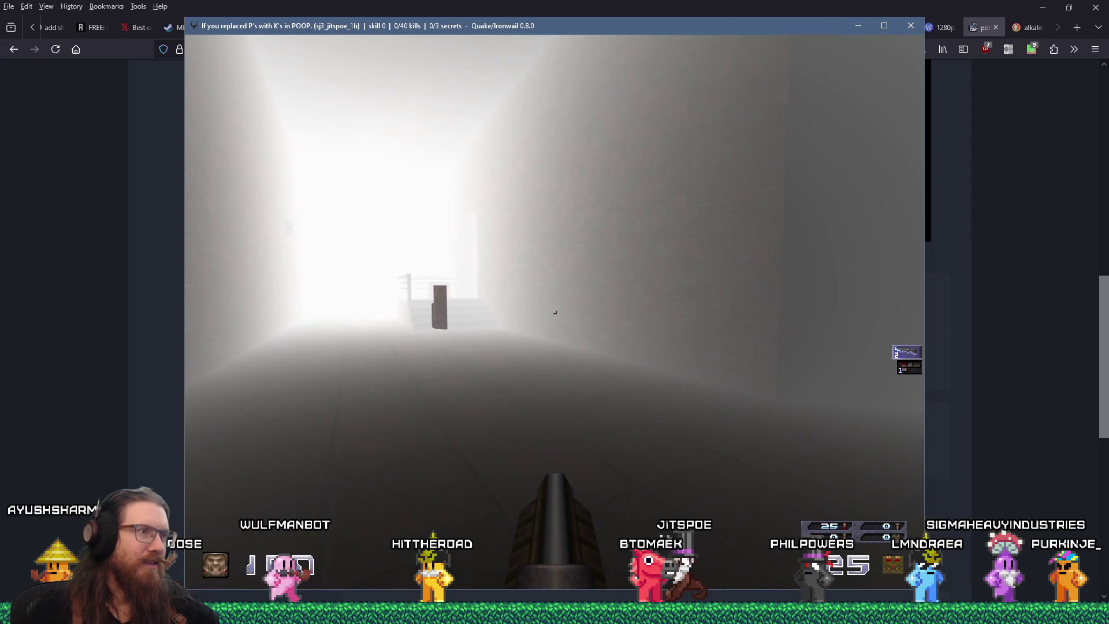
{"action": "key", "text": "w"}
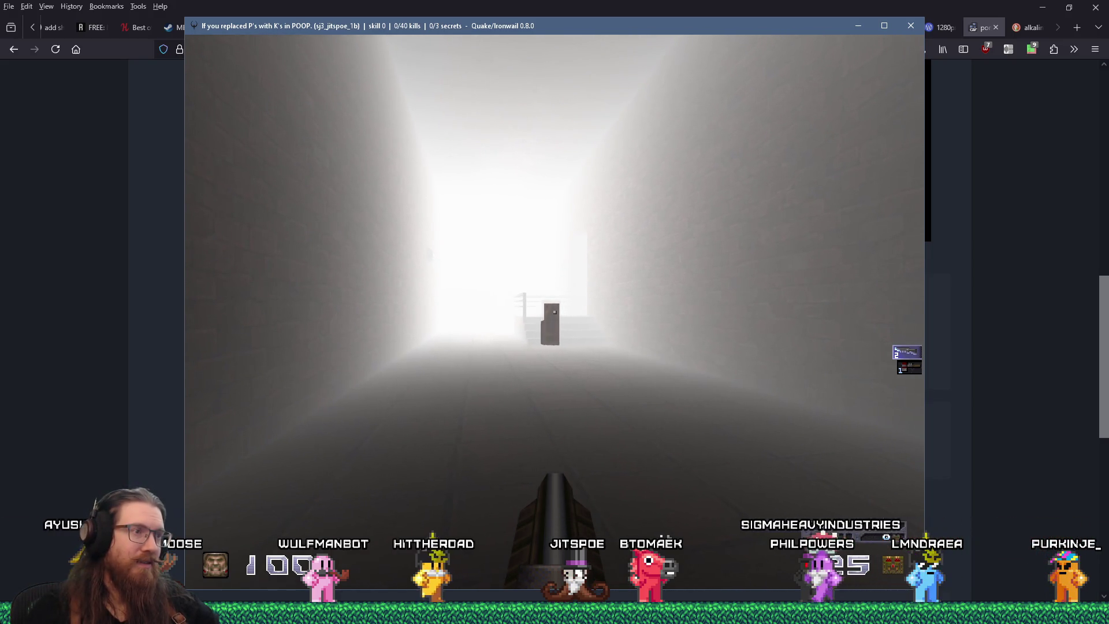
{"action": "key", "text": "w"}
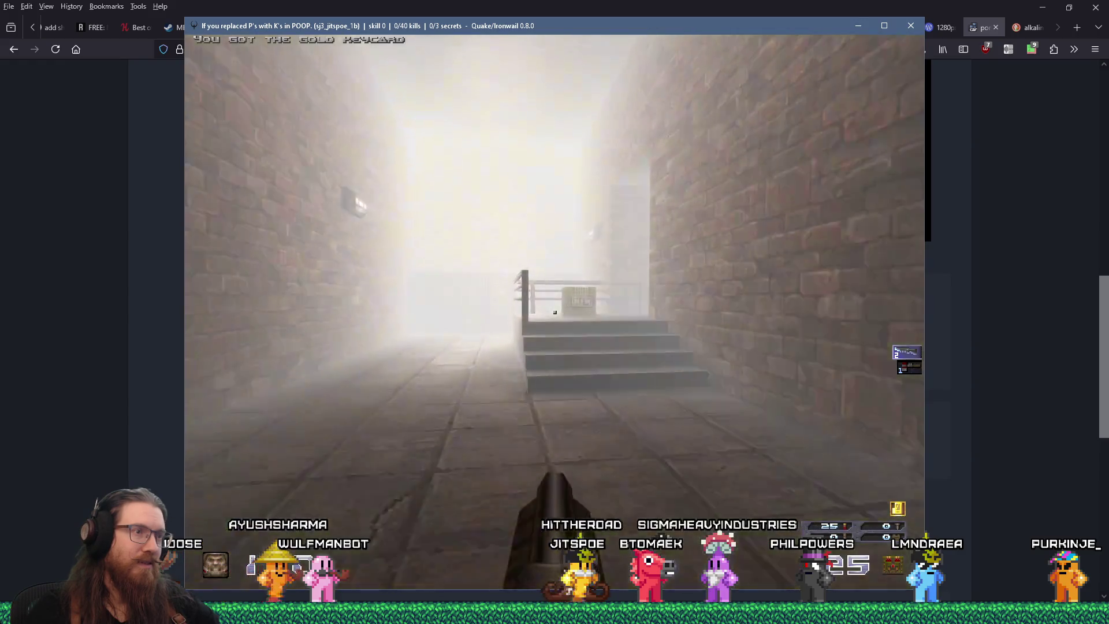
{"action": "key", "text": "w"}
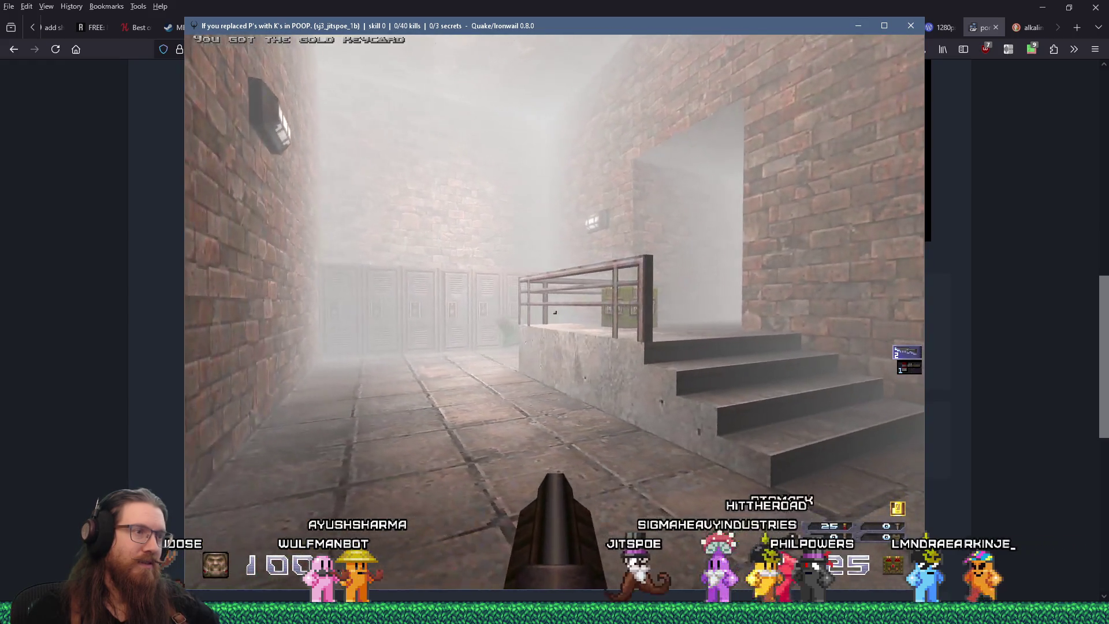
{"action": "key", "text": "w"}
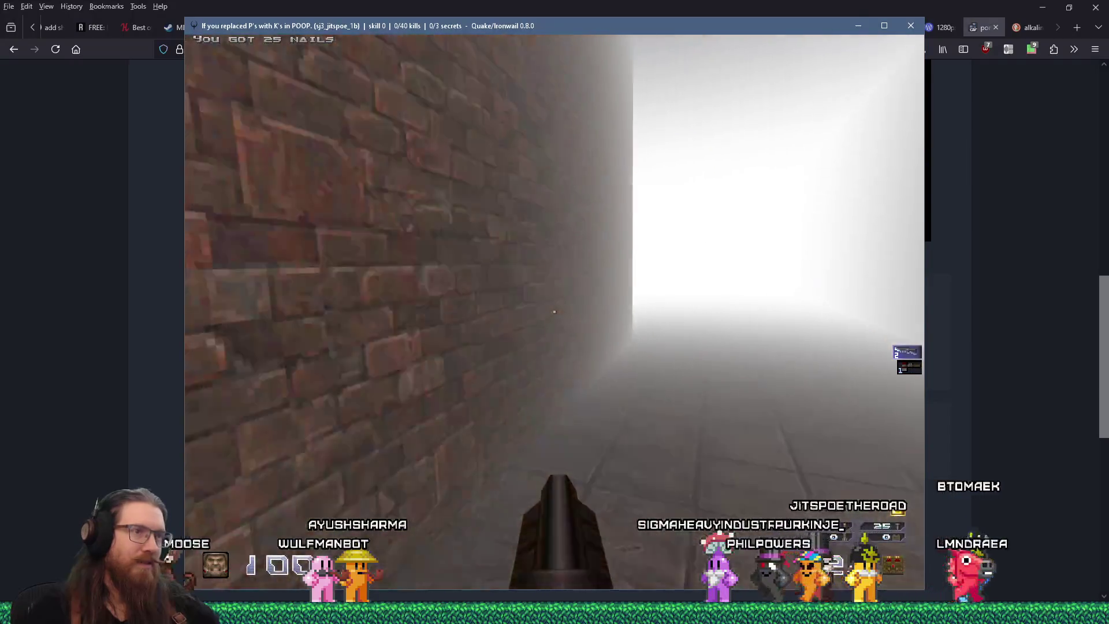
{"action": "key", "text": "grave"}
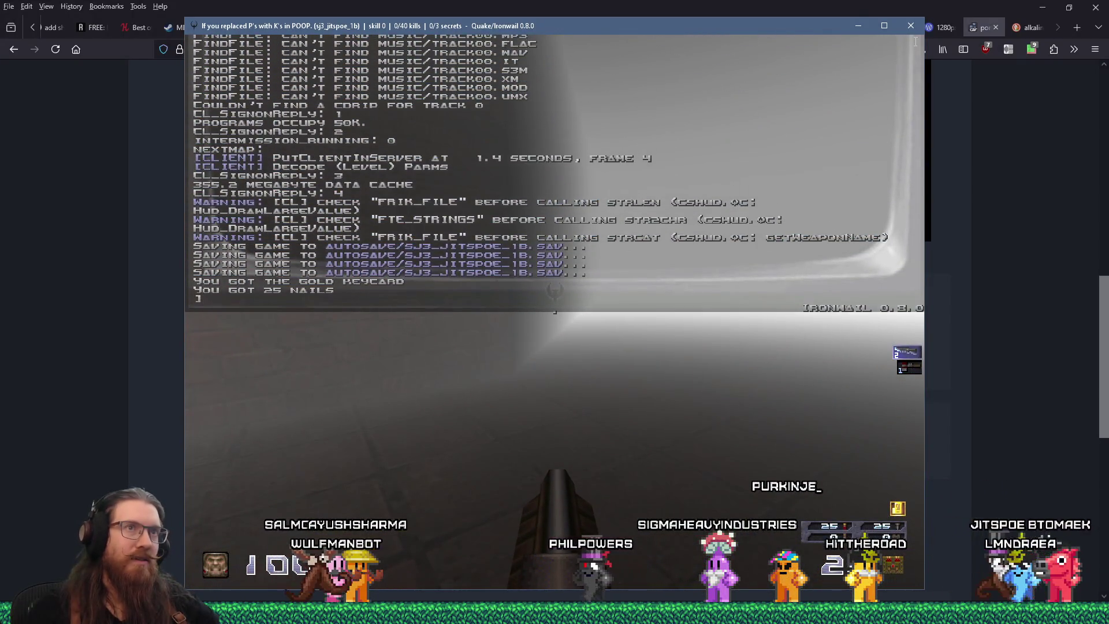
{"action": "left_click", "coordinate": [911, 26]}
Step: Back in TrenchBroom, close the Compile dialog and select the trigger_fogblend's fog_color 148 137 113 property
{"action": "key", "text": "super+Tab"}
{"action": "key", "text": "Right"}
{"action": "key", "text": "Return"}
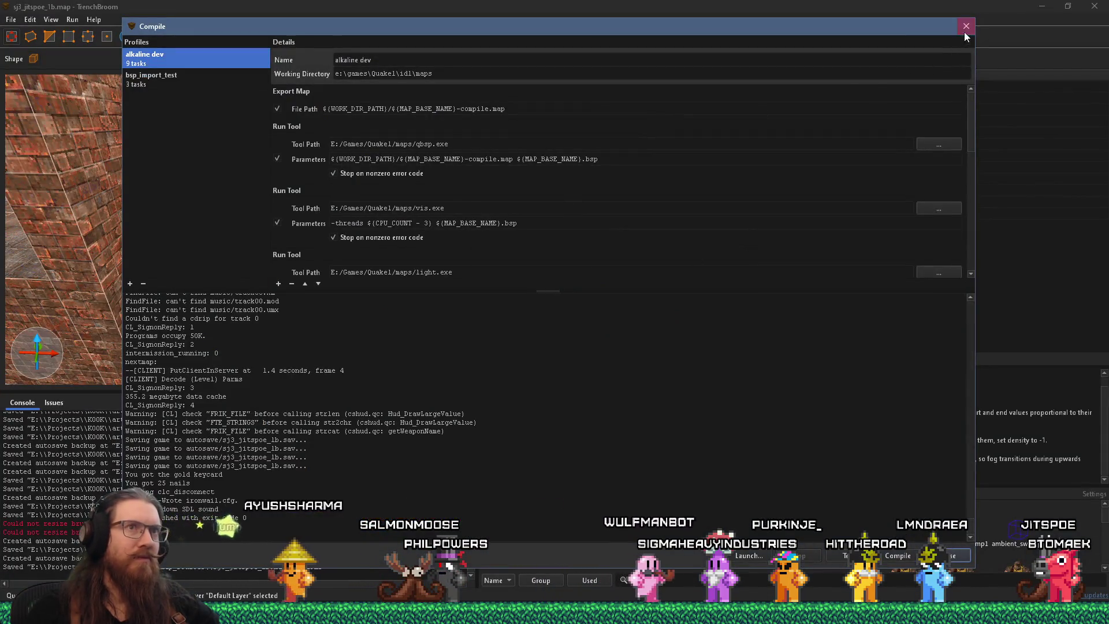
{"action": "left_click", "coordinate": [966, 28]}
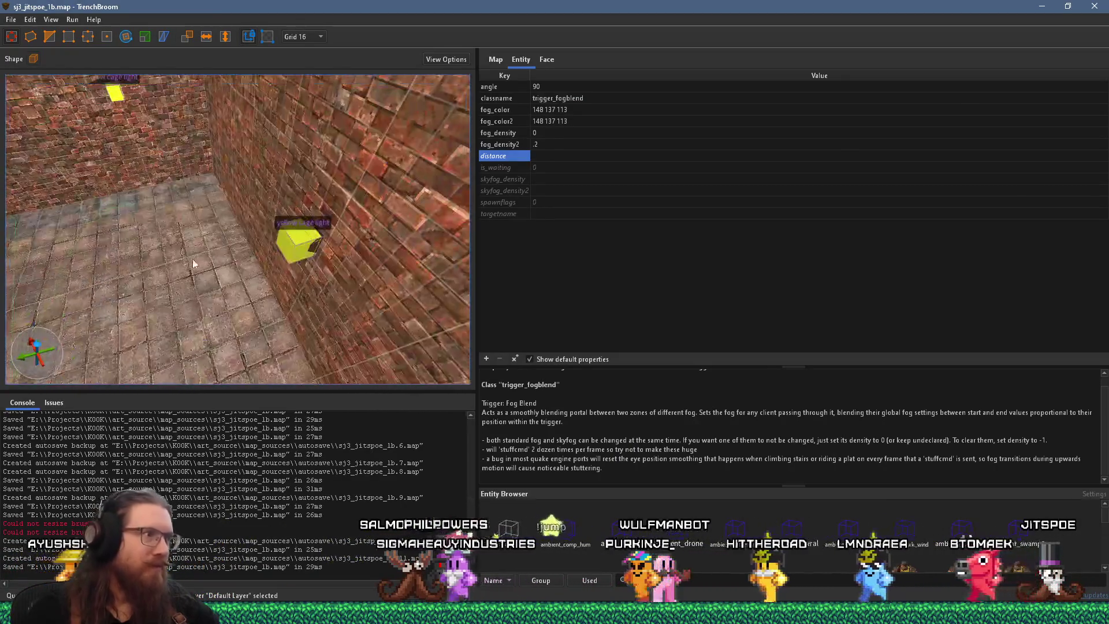
{"action": "left_click", "coordinate": [297, 221]}
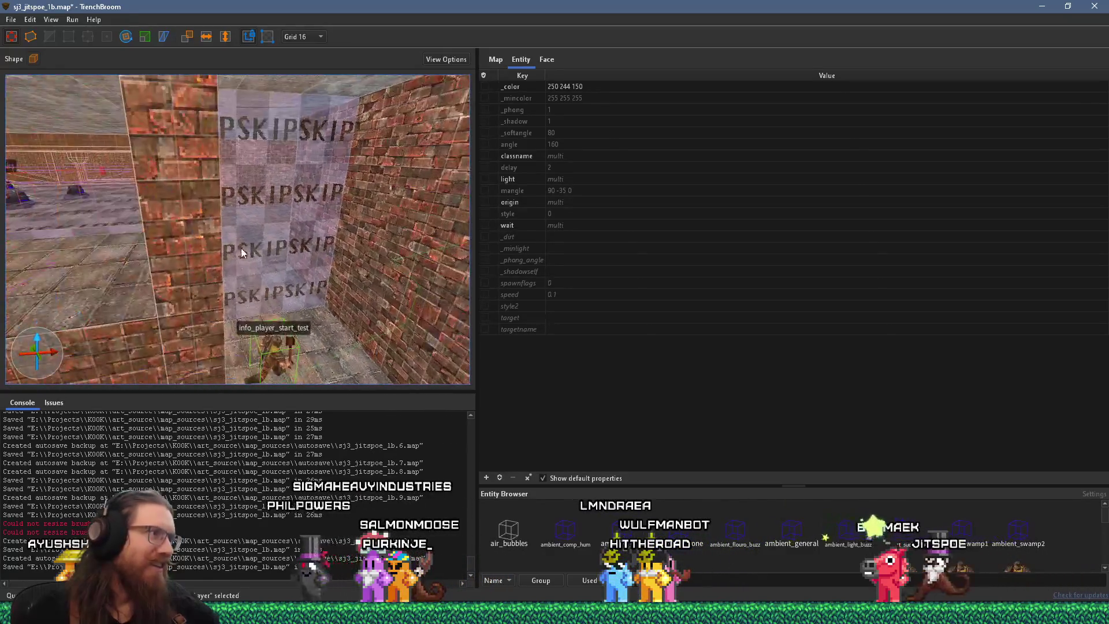
{"action": "left_click", "coordinate": [202, 267]}
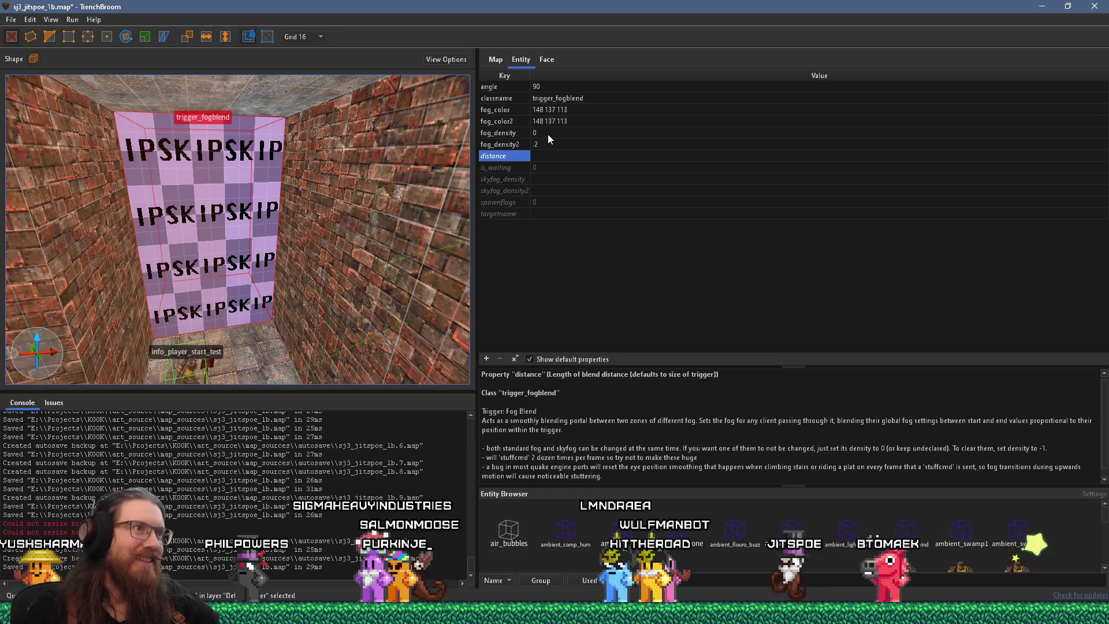
{"action": "left_click", "coordinate": [519, 111]}
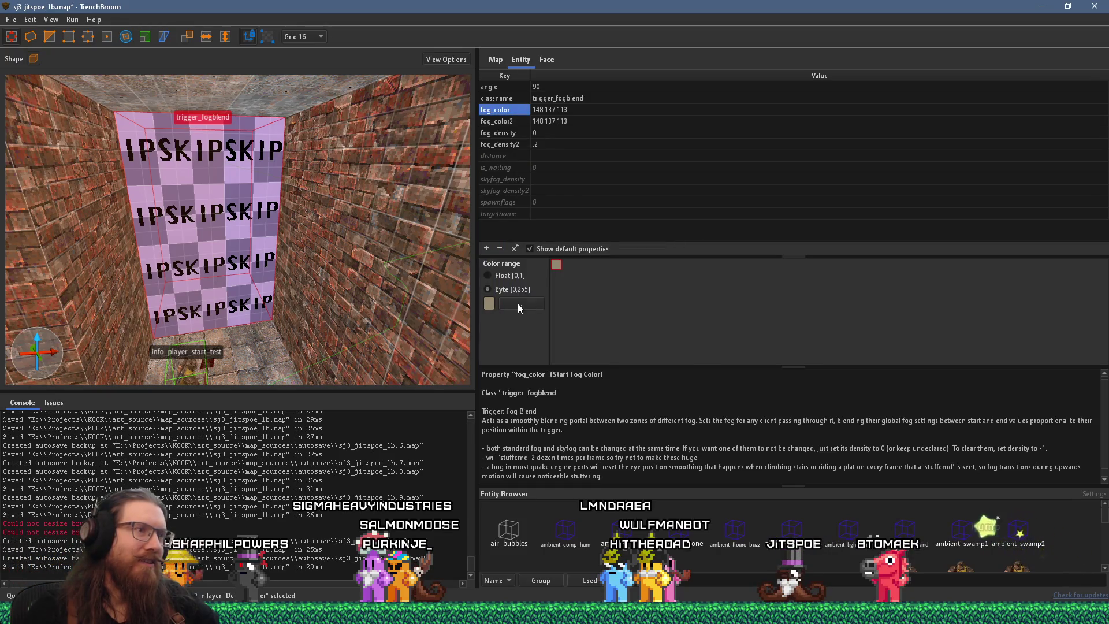
Step: Try darker, warmer shades for fog_color in the colour picker without applying them
{"action": "left_click", "coordinate": [518, 303]}
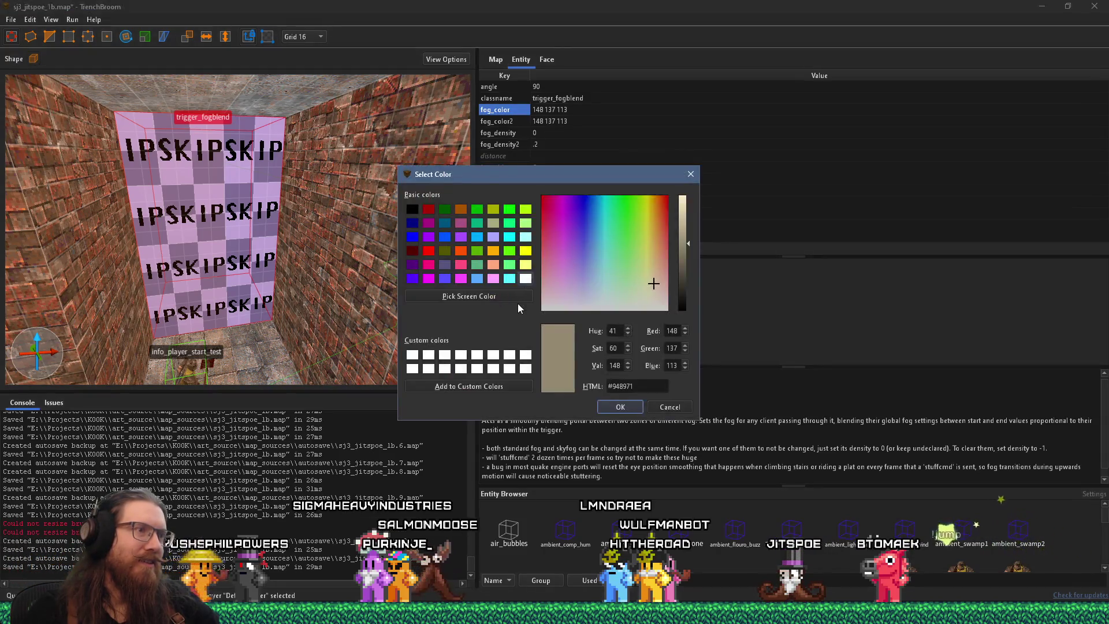
{"action": "left_click", "coordinate": [688, 265]}
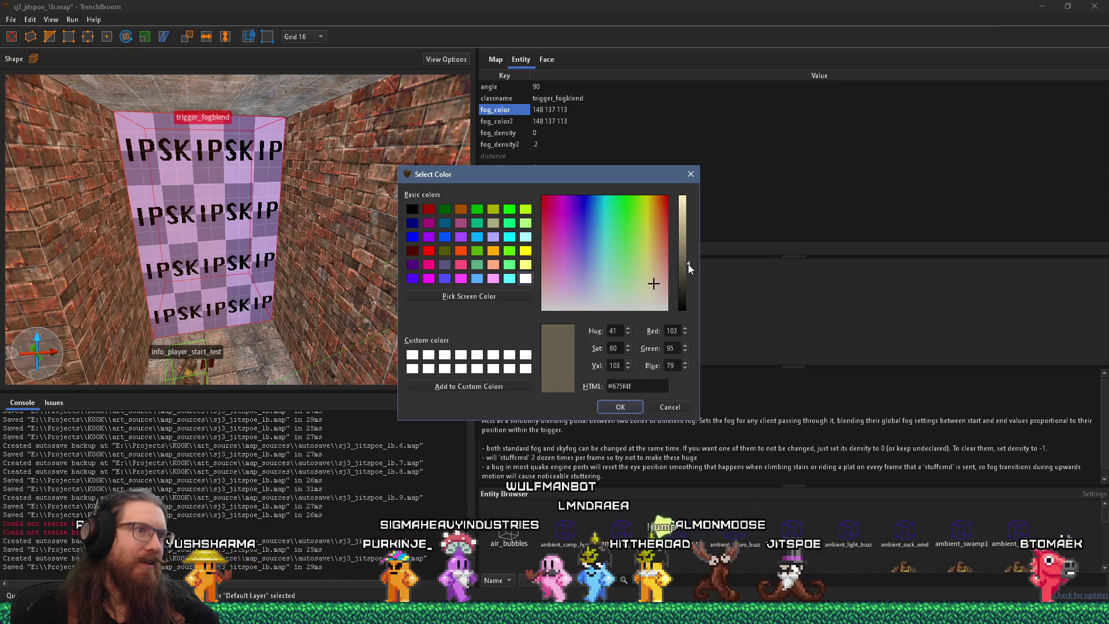
{"action": "left_click_drag", "start_coordinate": [688, 265], "coordinate": [688, 265]}
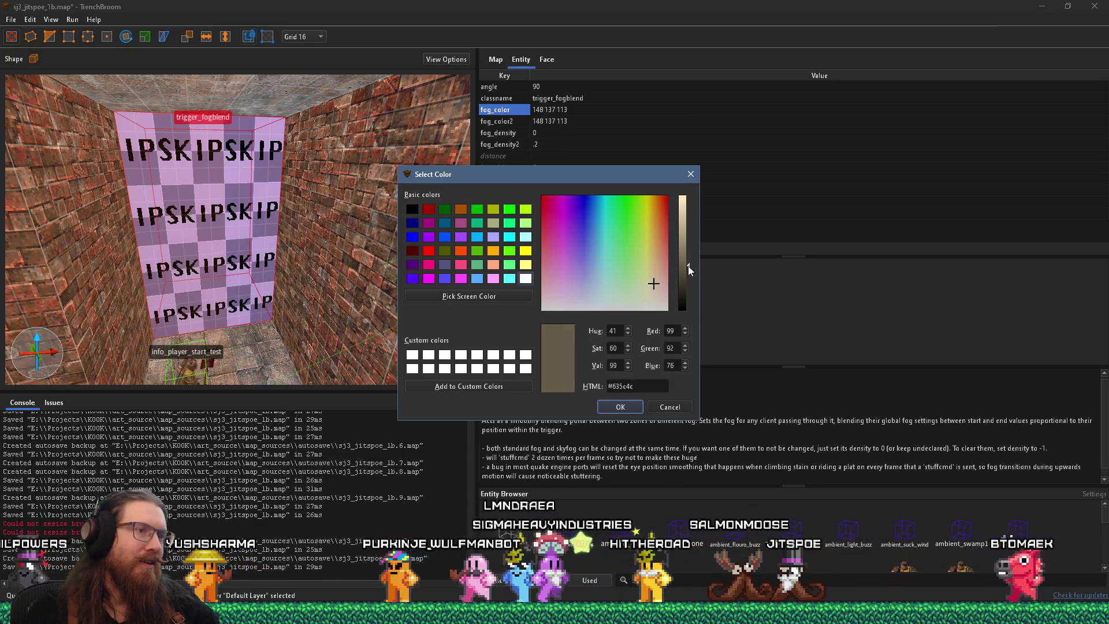
{"action": "left_click", "coordinate": [656, 280]}
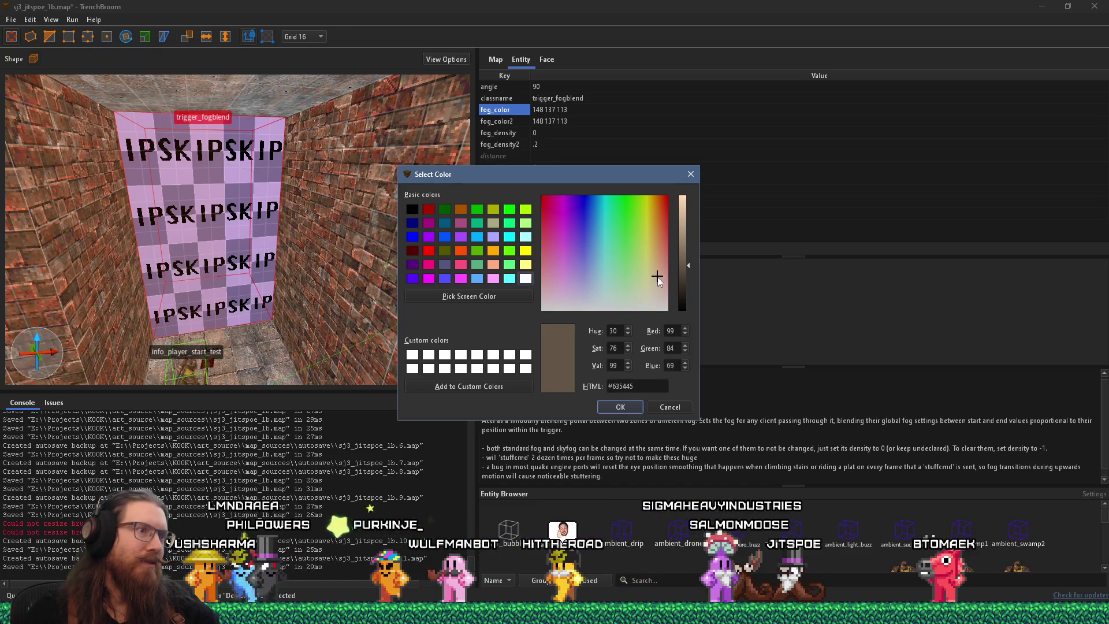
{"action": "left_click", "coordinate": [657, 280]}
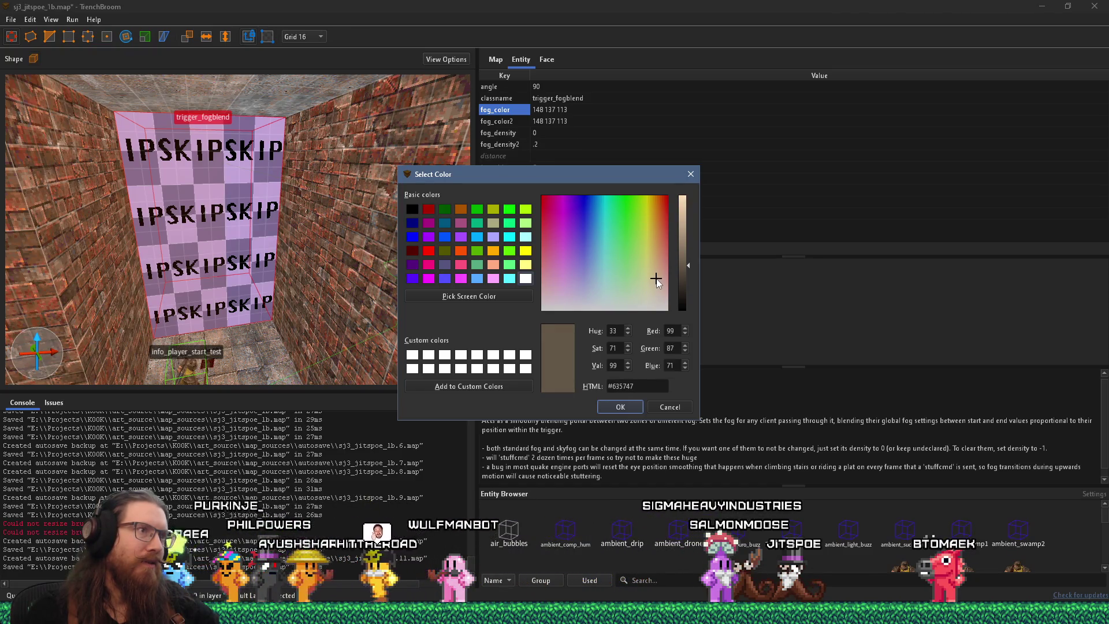
{"action": "left_click", "coordinate": [691, 175]}
{"action": "left_click", "coordinate": [579, 109]}
{"action": "left_click", "coordinate": [579, 110]}
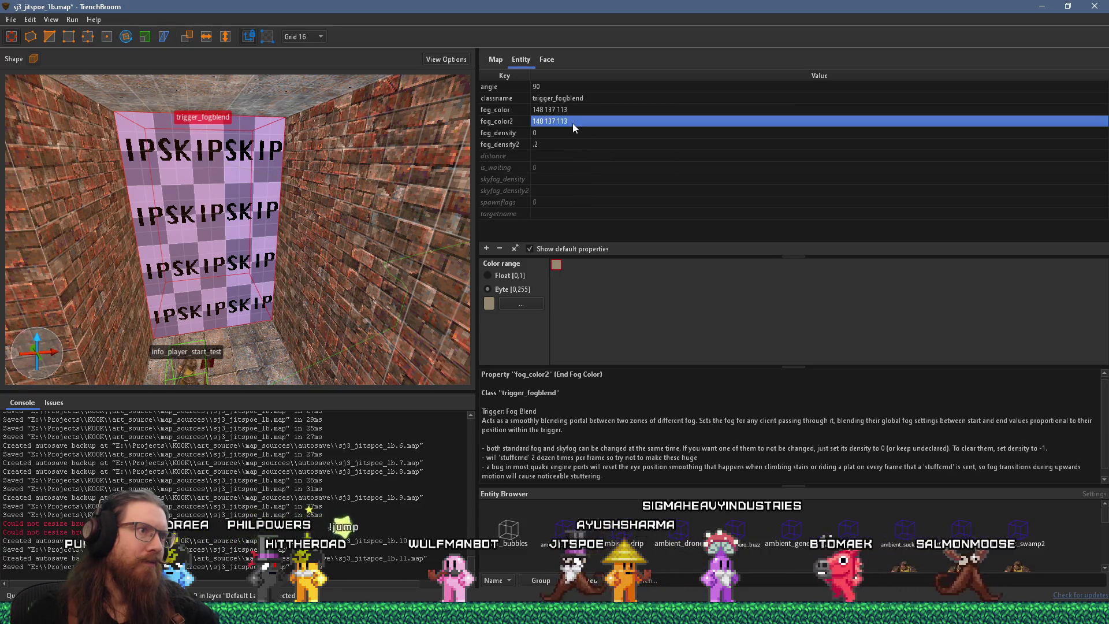
{"action": "left_click", "coordinate": [514, 111]}
{"action": "left_click", "coordinate": [535, 110]}
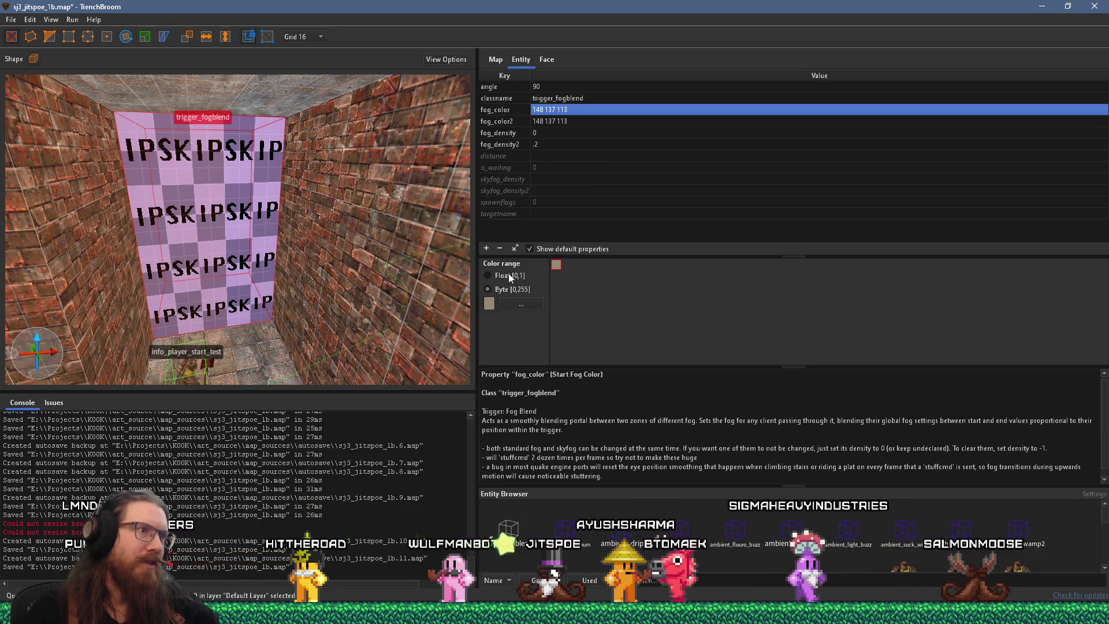
Step: Darken the start fog_color to 93 82 64 in the colour picker and apply it
{"action": "left_click", "coordinate": [509, 302]}
{"action": "left_click", "coordinate": [688, 266]}
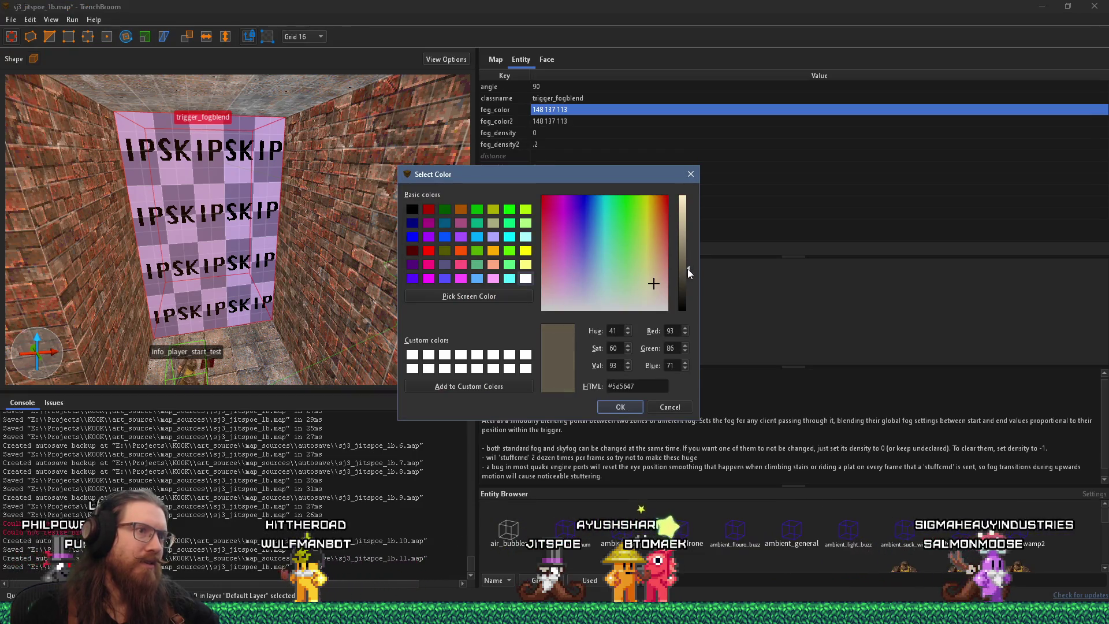
{"action": "left_click", "coordinate": [655, 275]}
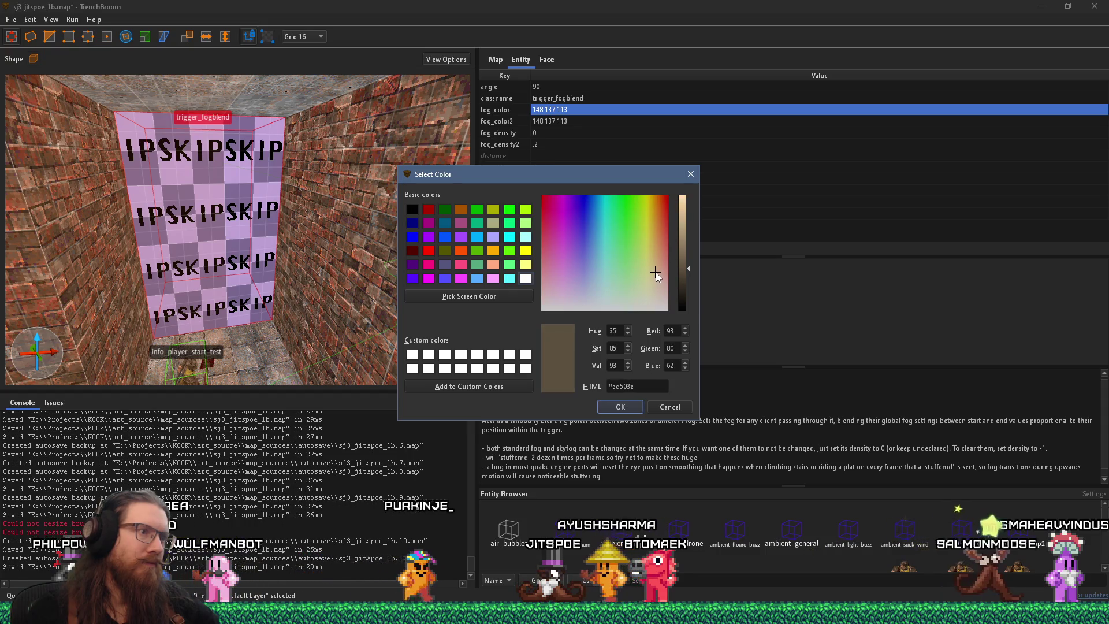
{"action": "left_click", "coordinate": [621, 407]}
Step: Copy 93 82 64 into fog_color2 and set fog_density2 to .002
{"action": "left_click", "coordinate": [561, 110]}
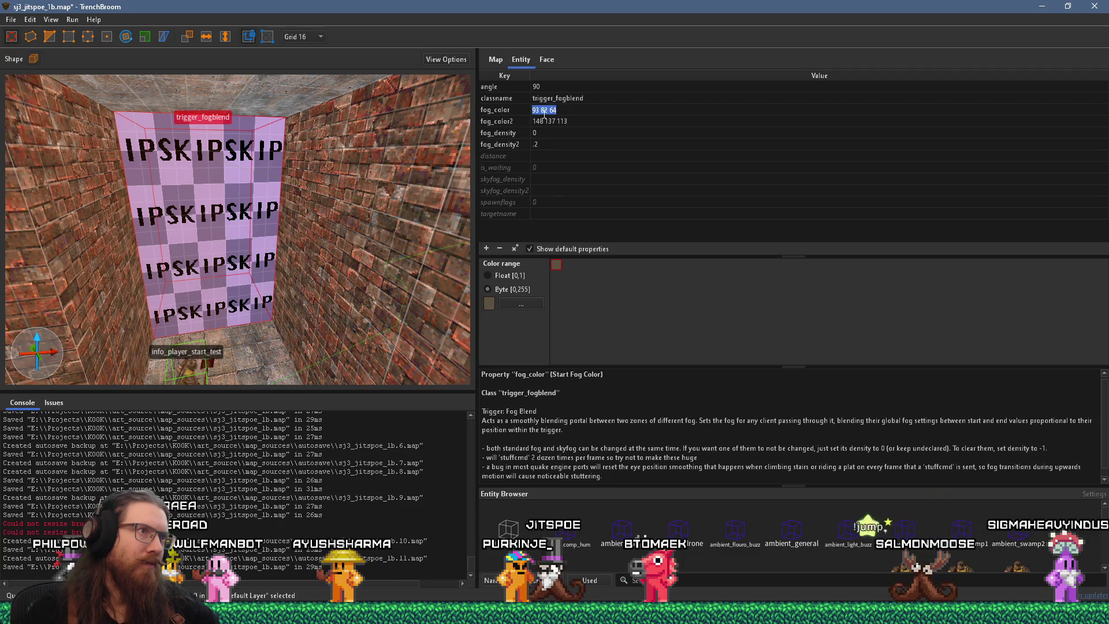
{"action": "left_click", "coordinate": [582, 120]}
{"action": "right_click", "coordinate": [582, 120]}
{"action": "key", "text": "Escape"}
{"action": "right_click", "coordinate": [545, 122]}
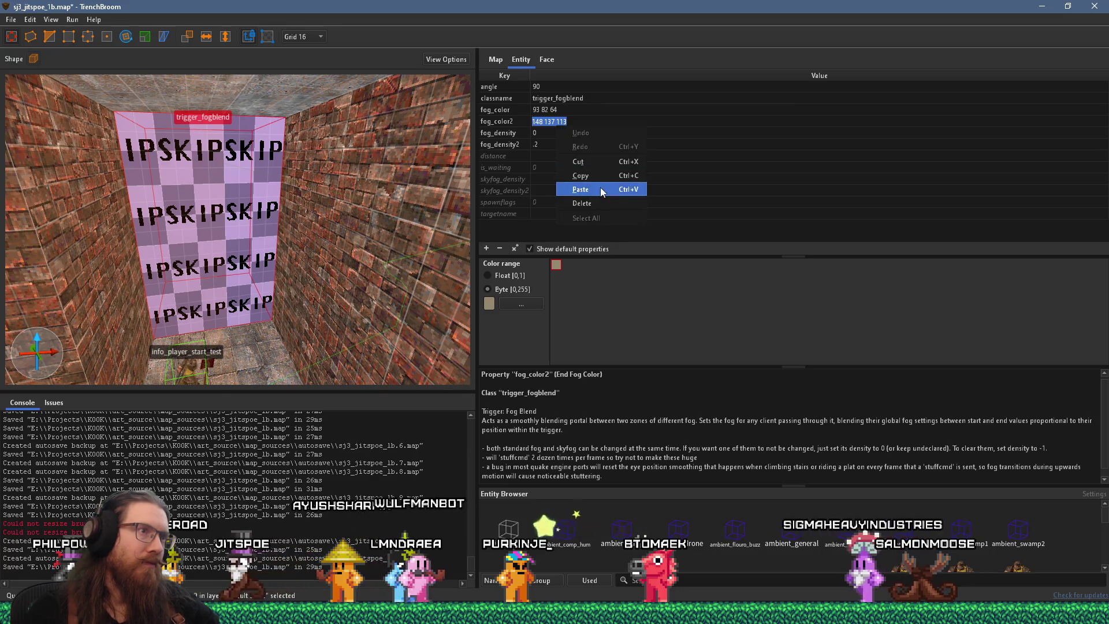
{"action": "left_click", "coordinate": [574, 186]}
{"action": "left_click", "coordinate": [547, 144]}
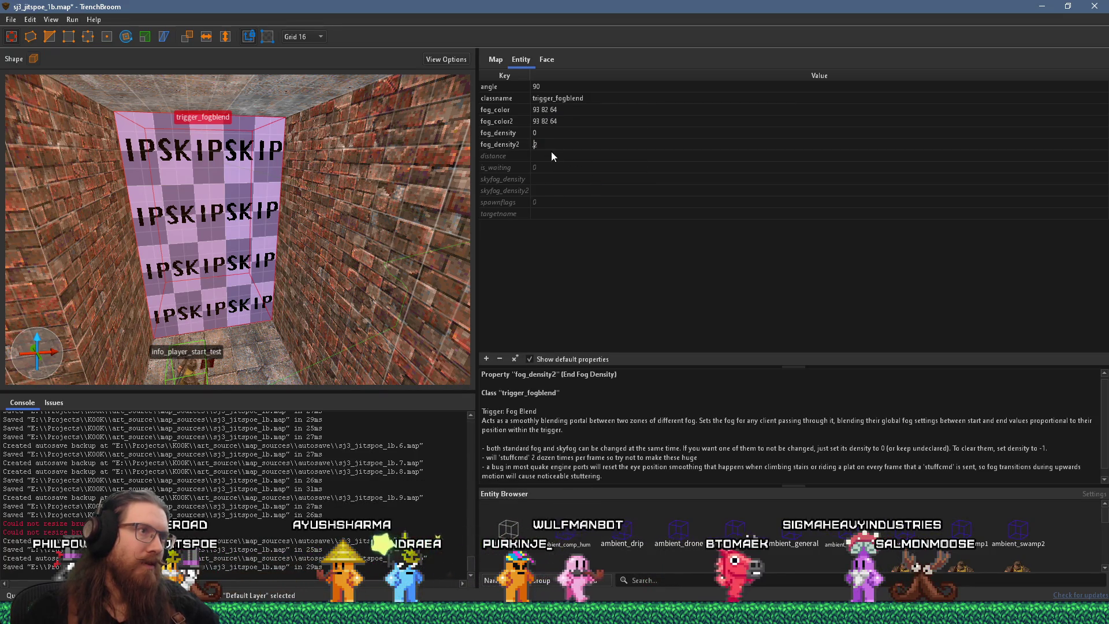
{"action": "type", "text": ".002"}
{"action": "key", "text": "Return"}
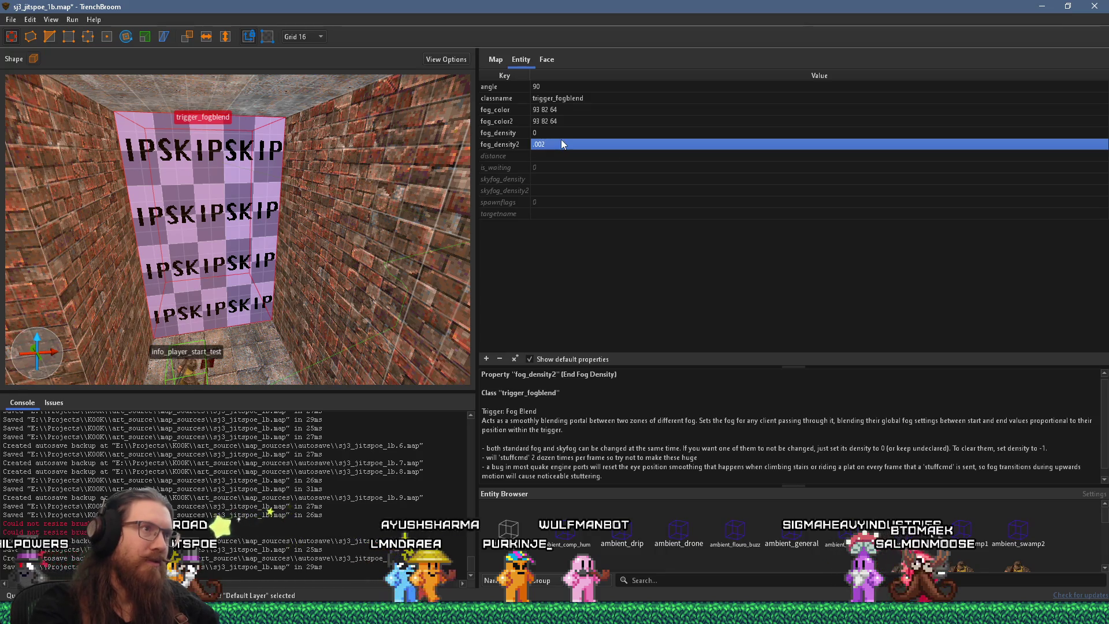
{"action": "left_click", "coordinate": [14, 19]}
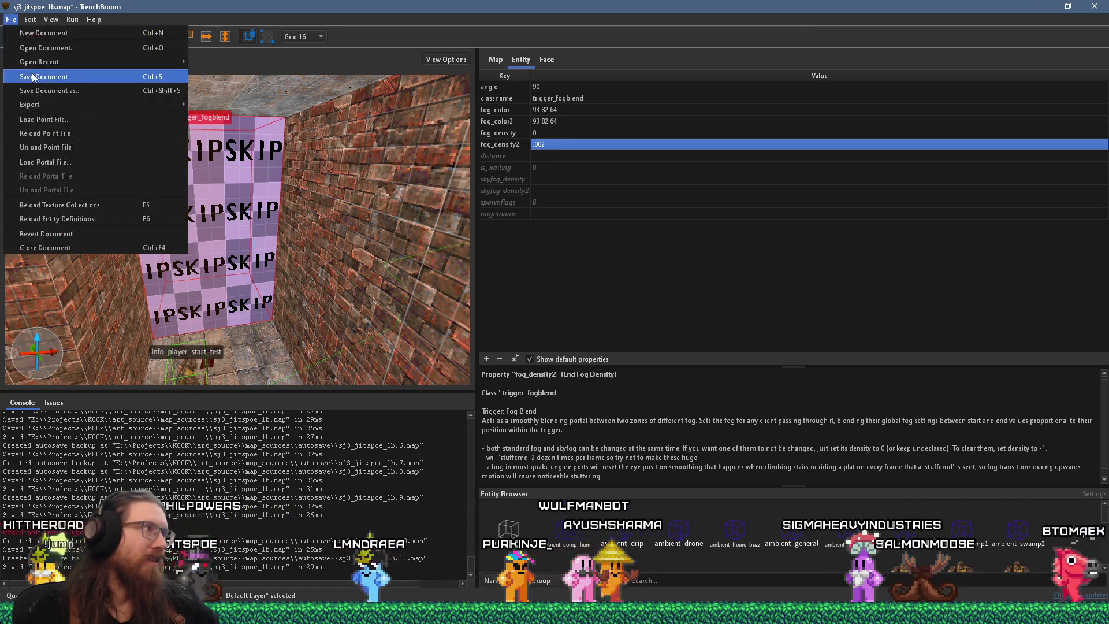
Step: Save the map and compile it with the alkaline dev profile
{"action": "left_click", "coordinate": [26, 73]}
{"action": "left_click", "coordinate": [72, 20]}
{"action": "left_click", "coordinate": [85, 32]}
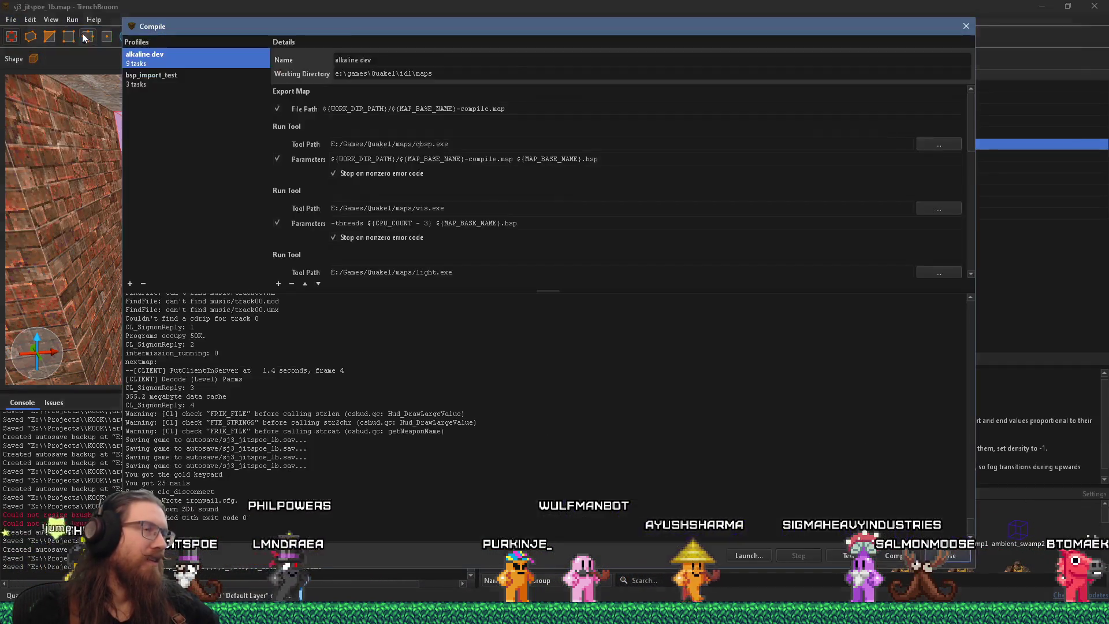
{"action": "left_click", "coordinate": [886, 555]}
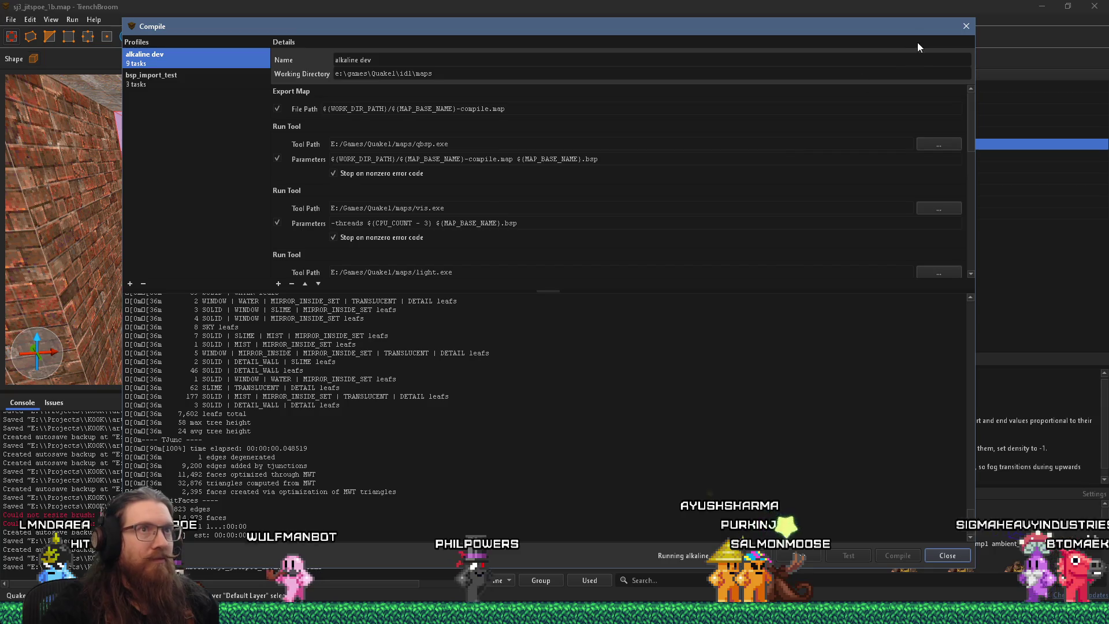
Step: Move the compile dialog aside and fly the 3D camera through the trigger_fogblend volume
{"action": "mouse_move", "coordinate": [910, 30]}
{"action": "left_mouse_down"}
{"action": "mouse_move", "coordinate": [920, 294]}
{"action": "mouse_move", "coordinate": [959, 389]}
{"action": "left_mouse_up"}
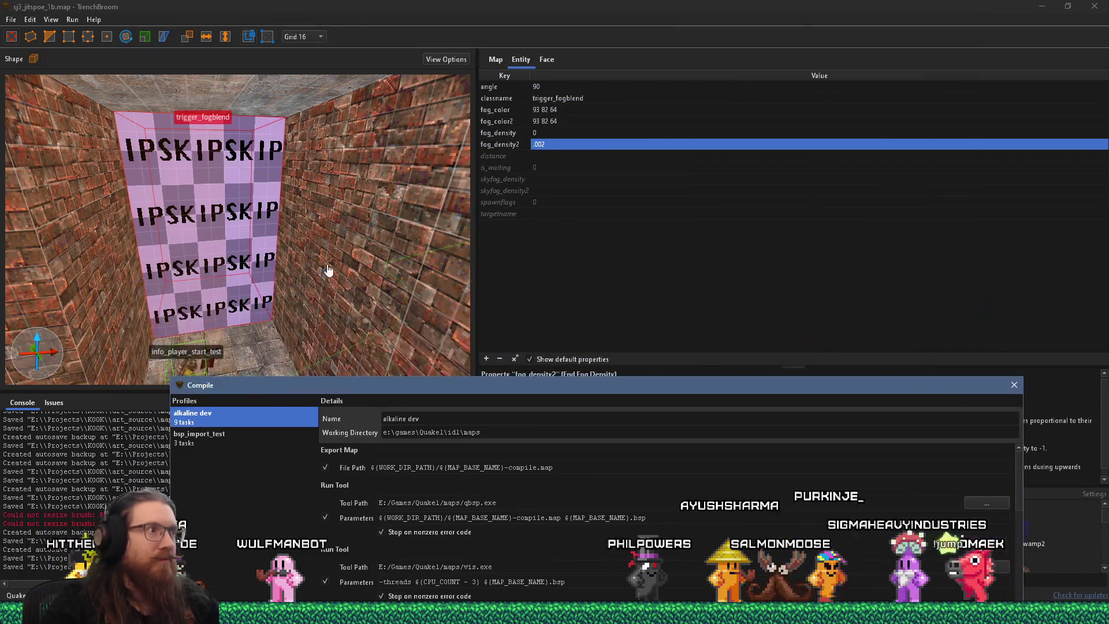
{"action": "mouse_move", "coordinate": [185, 333]}
{"action": "left_mouse_down"}
{"action": "mouse_move", "coordinate": [223, 292]}
{"action": "mouse_move", "coordinate": [259, 324]}
{"action": "mouse_move", "coordinate": [242, 153]}
{"action": "mouse_move", "coordinate": [179, 184]}
{"action": "mouse_move", "coordinate": [113, 258]}
{"action": "left_mouse_up"}
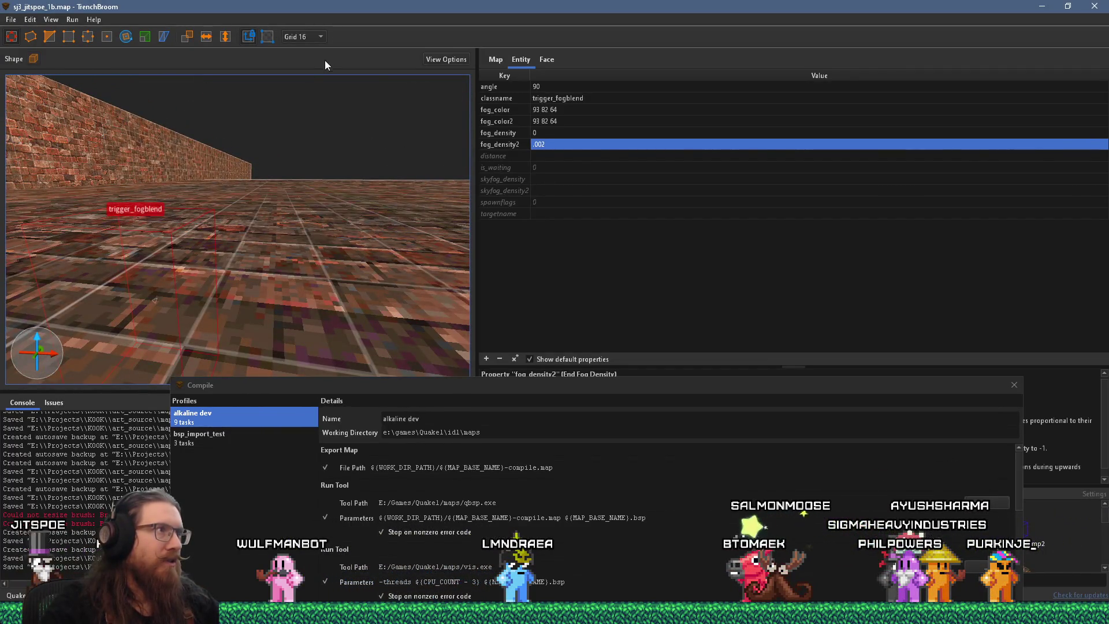
{"action": "mouse_move", "coordinate": [463, 231]}
{"action": "left_mouse_down"}
{"action": "mouse_move", "coordinate": [129, 185]}
{"action": "mouse_move", "coordinate": [289, 191]}
{"action": "mouse_move", "coordinate": [410, 242]}
{"action": "mouse_move", "coordinate": [223, 213]}
{"action": "mouse_move", "coordinate": [169, 231]}
{"action": "left_mouse_up"}
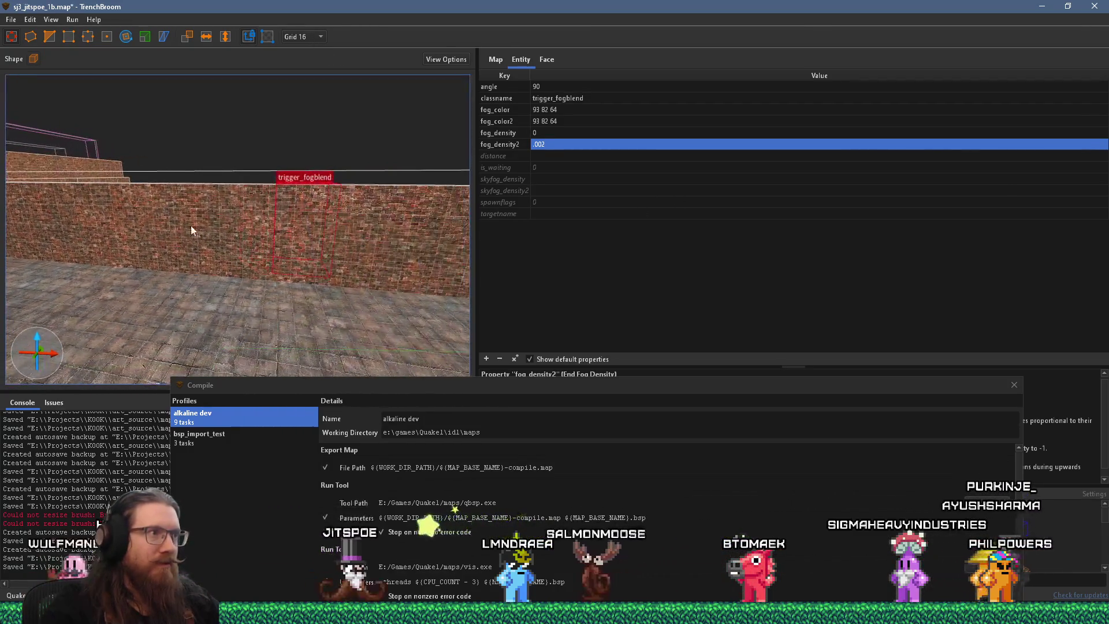
{"action": "mouse_move", "coordinate": [319, 223]}
{"action": "left_mouse_down"}
{"action": "mouse_move", "coordinate": [220, 287]}
{"action": "mouse_move", "coordinate": [210, 278]}
{"action": "mouse_move", "coordinate": [462, 278]}
{"action": "mouse_move", "coordinate": [347, 271]}
{"action": "mouse_move", "coordinate": [300, 254]}
{"action": "mouse_move", "coordinate": [251, 322]}
{"action": "mouse_move", "coordinate": [338, 202]}
{"action": "mouse_move", "coordinate": [150, 263]}
{"action": "mouse_move", "coordinate": [284, 236]}
{"action": "mouse_move", "coordinate": [169, 283]}
{"action": "mouse_move", "coordinate": [171, 292]}
{"action": "mouse_move", "coordinate": [271, 301]}
{"action": "left_mouse_up"}
Step: Fly toward the monster_wizard area, hide the console, and look around in the dark fog
{"action": "mouse_move", "coordinate": [81, 274]}
{"action": "left_mouse_down"}
{"action": "mouse_move", "coordinate": [370, 212]}
{"action": "mouse_move", "coordinate": [372, 227]}
{"action": "mouse_move", "coordinate": [161, 332]}
{"action": "mouse_move", "coordinate": [137, 313]}
{"action": "mouse_move", "coordinate": [86, 182]}
{"action": "mouse_move", "coordinate": [195, 250]}
{"action": "mouse_move", "coordinate": [129, 134]}
{"action": "mouse_move", "coordinate": [162, 175]}
{"action": "mouse_move", "coordinate": [254, 95]}
{"action": "mouse_move", "coordinate": [239, 112]}
{"action": "mouse_move", "coordinate": [234, 200]}
{"action": "mouse_move", "coordinate": [173, 270]}
{"action": "mouse_move", "coordinate": [273, 230]}
{"action": "mouse_move", "coordinate": [265, 246]}
{"action": "left_mouse_up"}
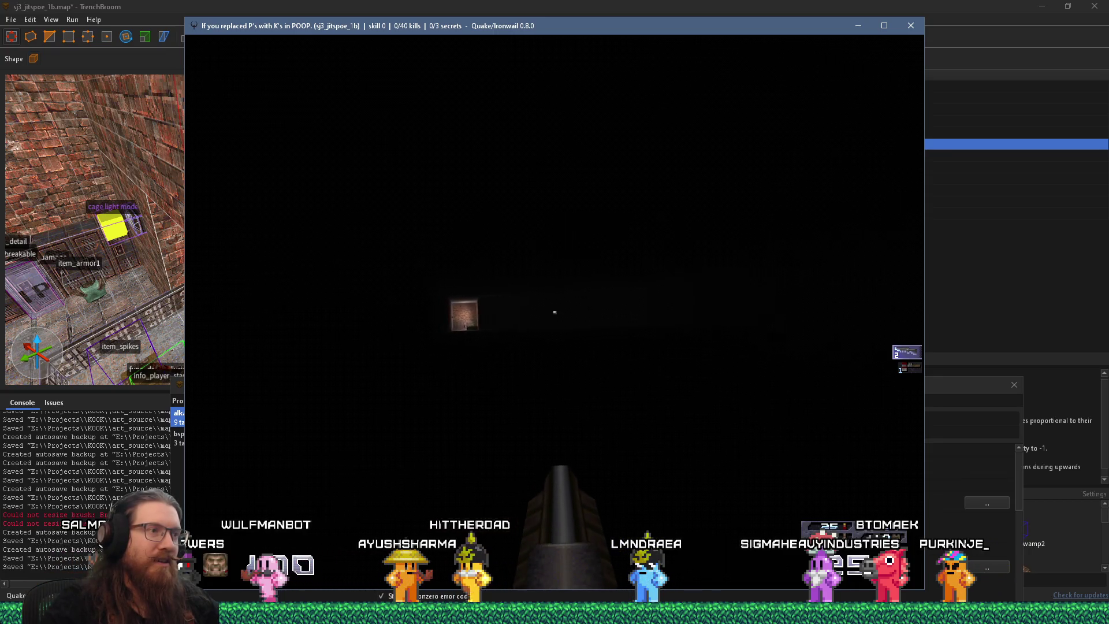
{"action": "key", "text": "grave"}
{"action": "key", "text": "grave"}
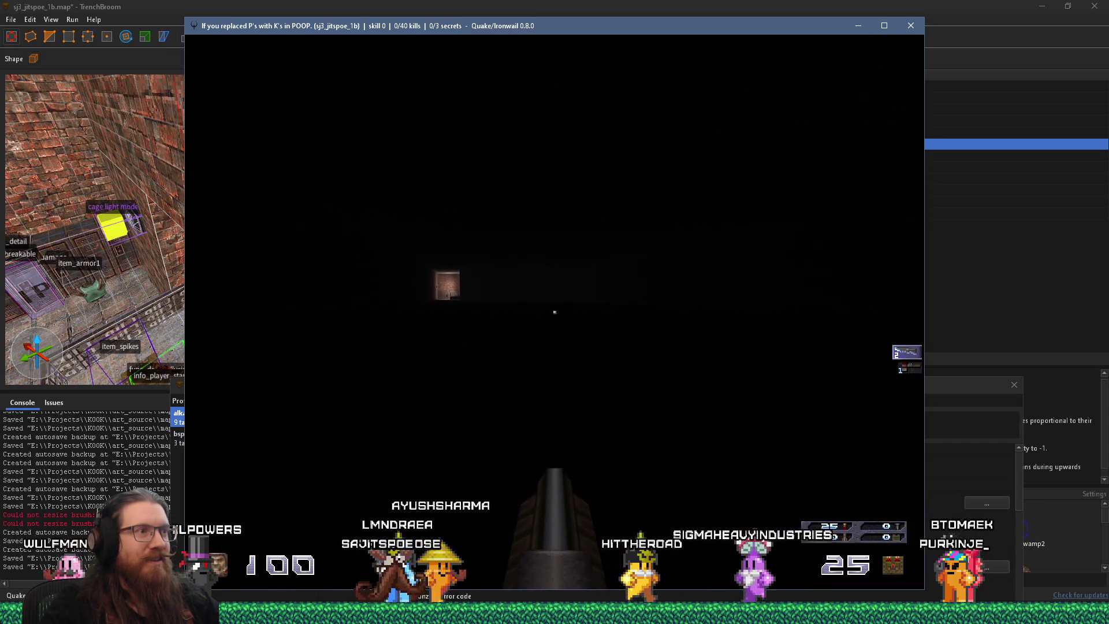
{"action": "key", "text": "Left"}
{"action": "key", "text": "Up"}
{"action": "key", "text": "Right"}
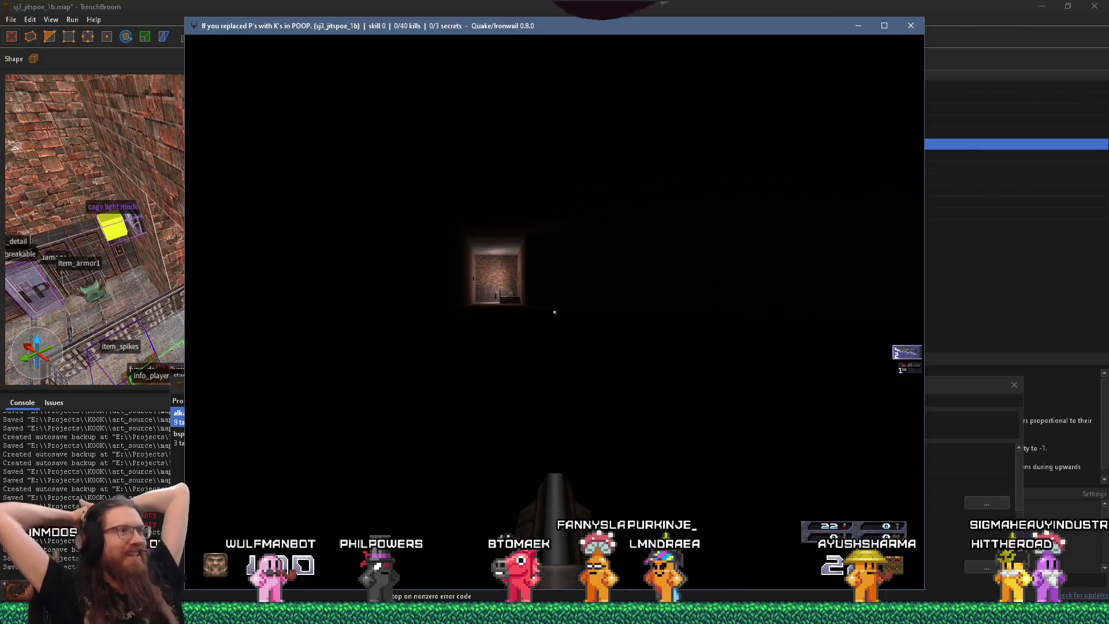
{"action": "key", "text": "Left"}
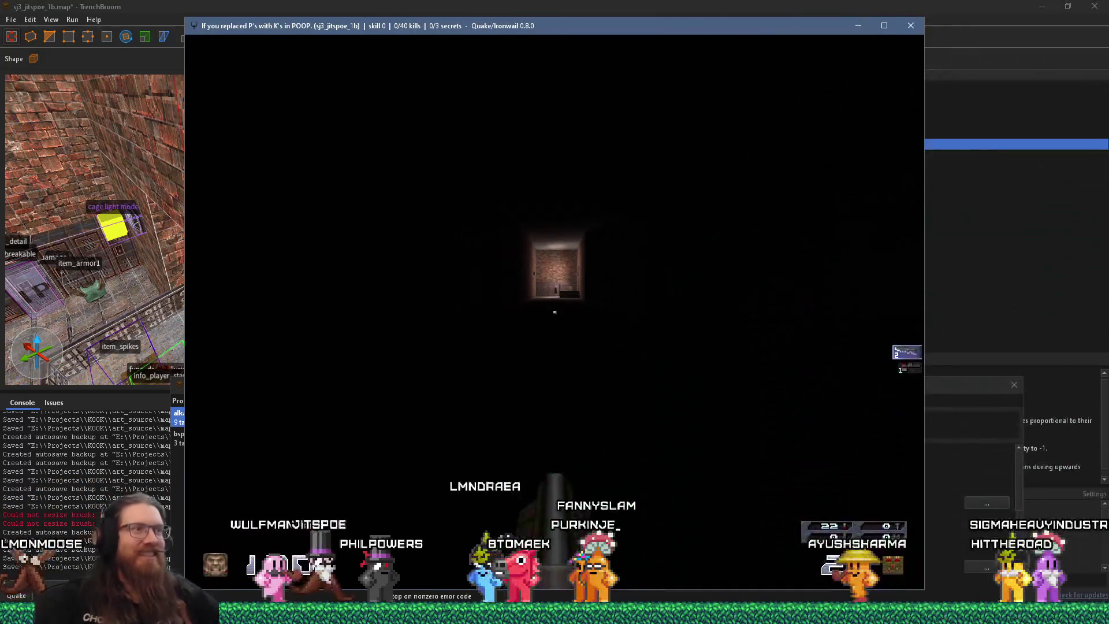
Step: Walk toward the lit doorway, fire a shot into the dark wall, and open the console
{"action": "key", "text": "Up"}
{"action": "key", "text": "Right"}
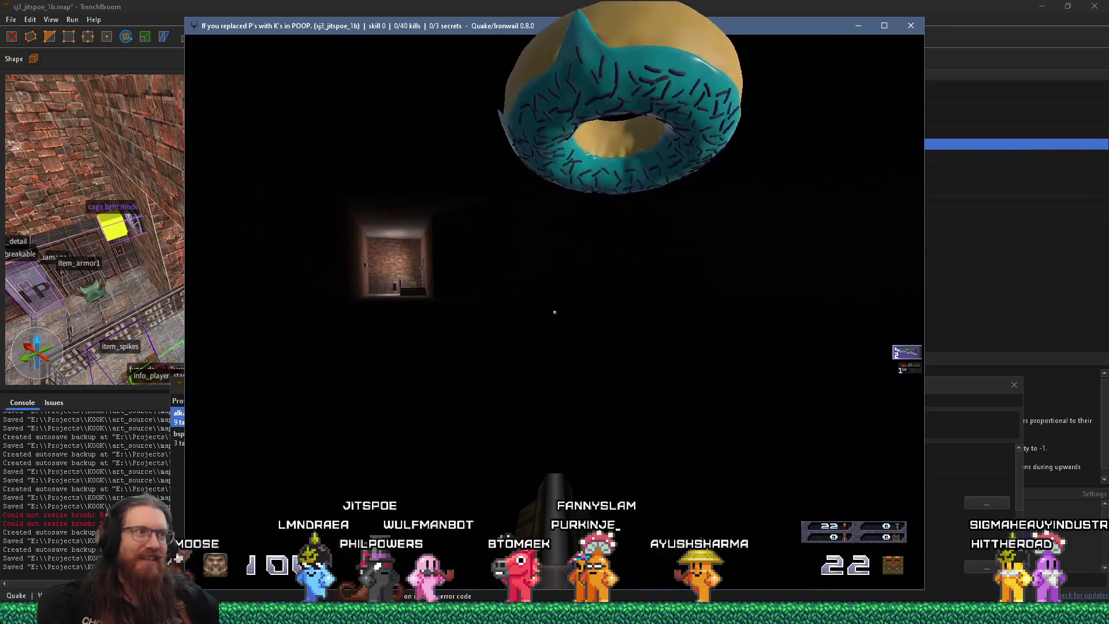
{"action": "key", "text": "Left"}
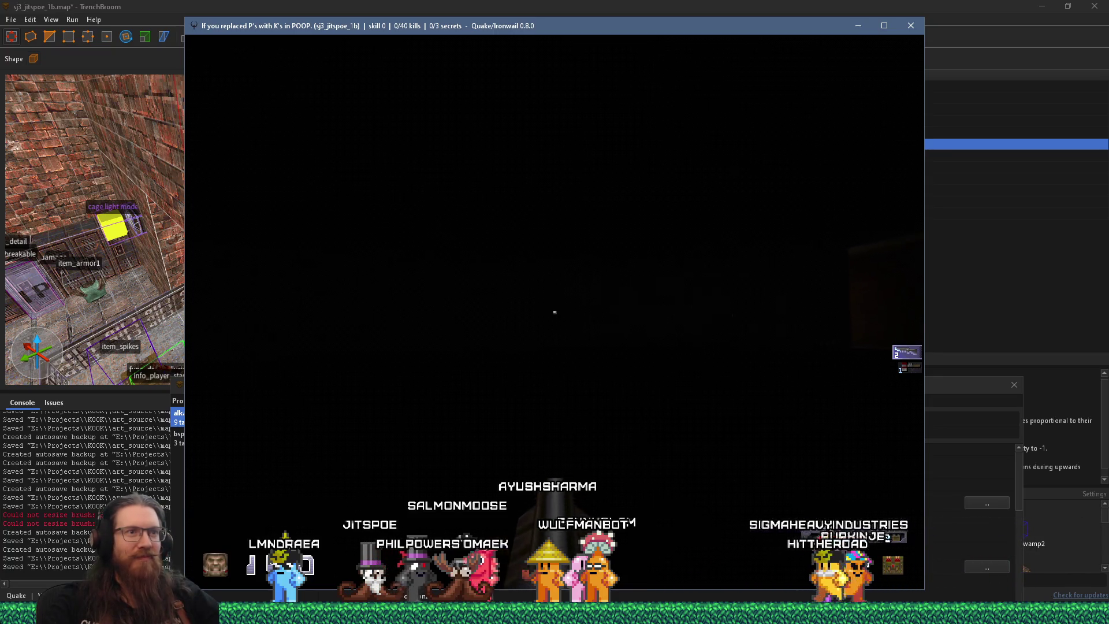
{"action": "key", "text": "ctrl"}
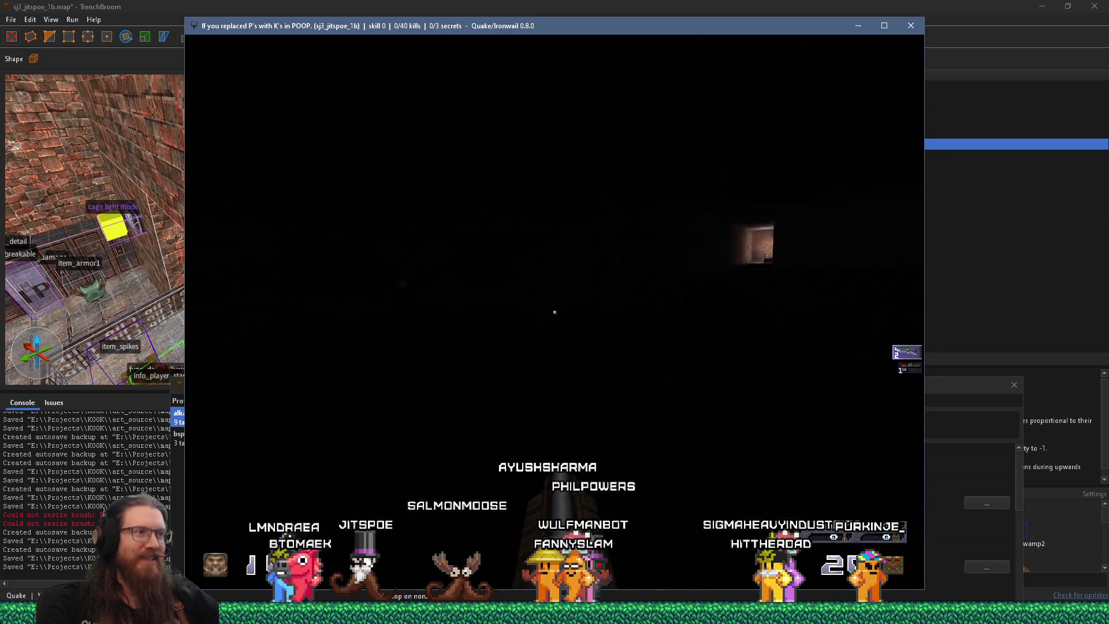
{"action": "key", "text": "grave"}
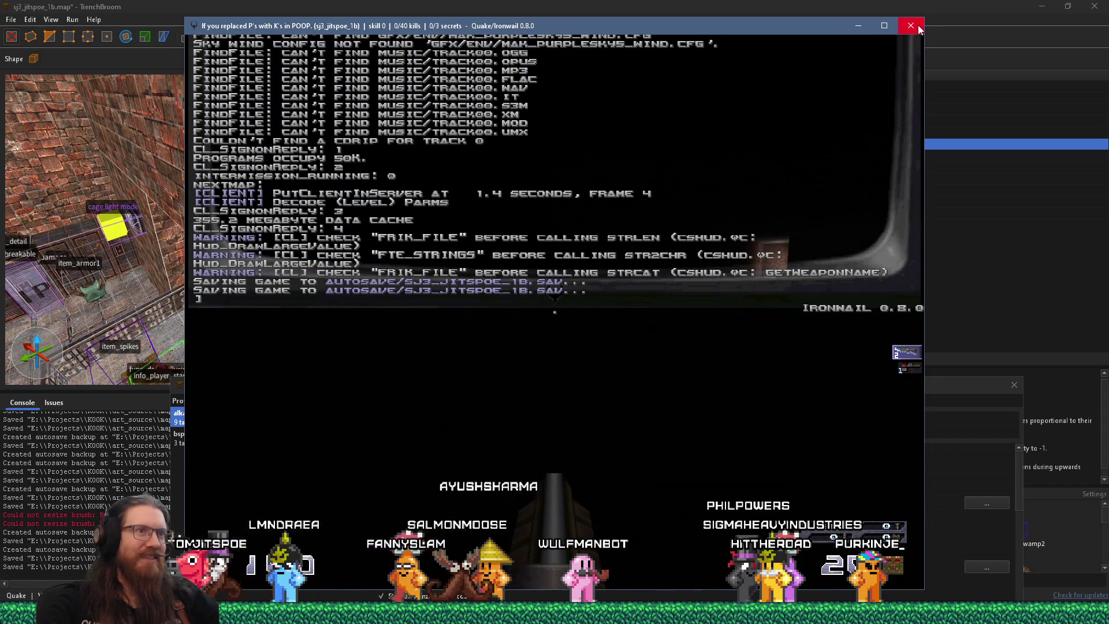
{"action": "left_click", "coordinate": [911, 26]}
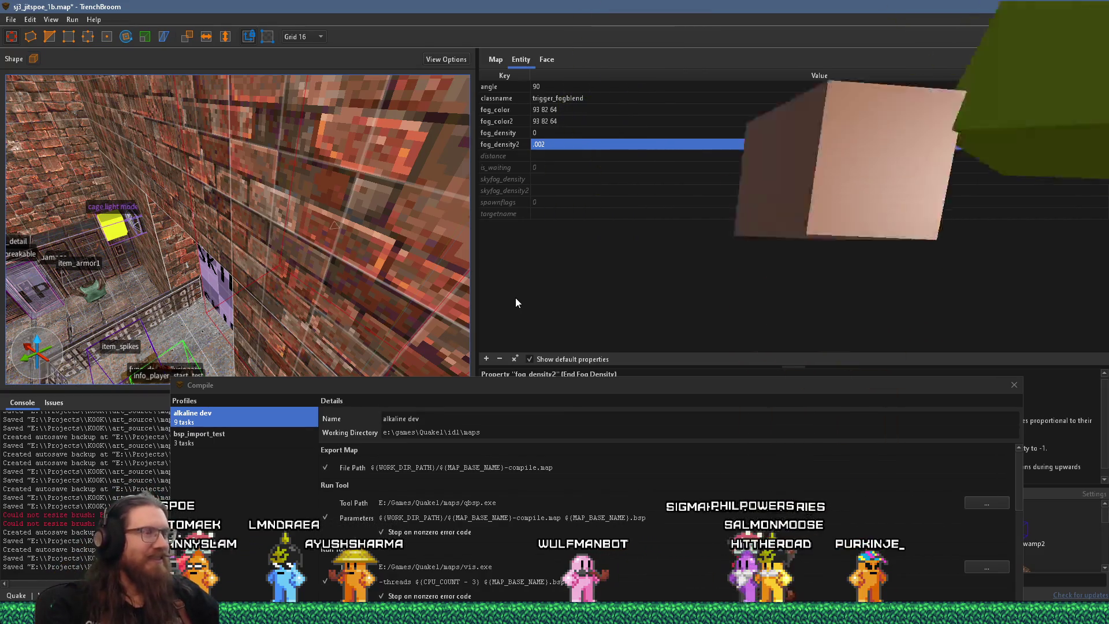
Step: Set the trigger_fogblend's fog_density2 (end density) to .02
{"action": "double_click", "coordinate": [541, 144]}
{"action": "triple_click", "coordinate": [541, 144]}
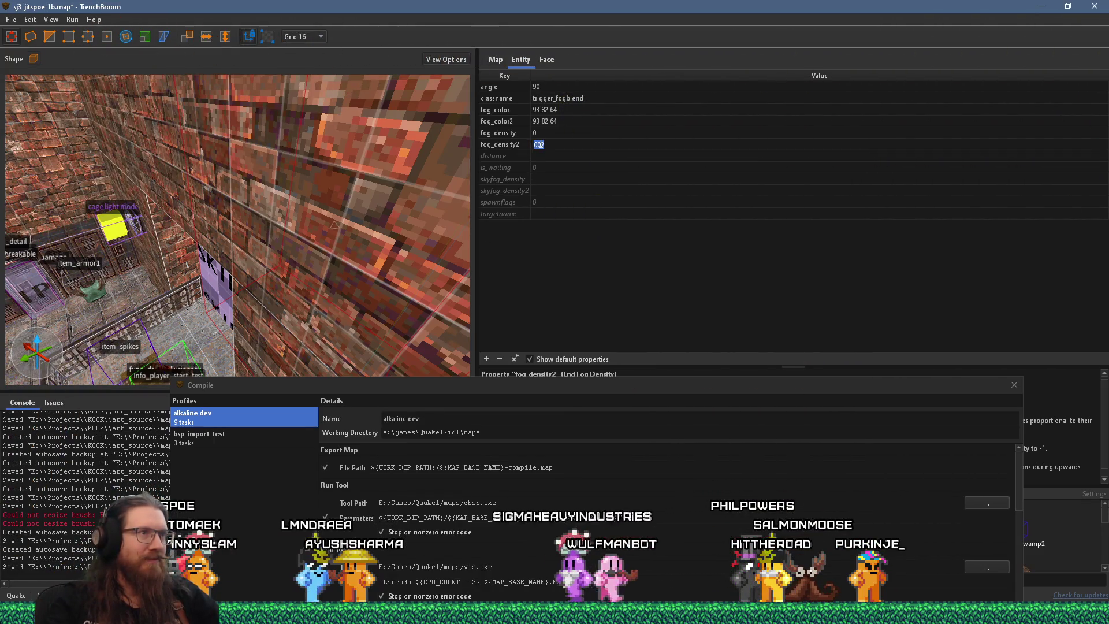
{"action": "type", "text": ".02"}
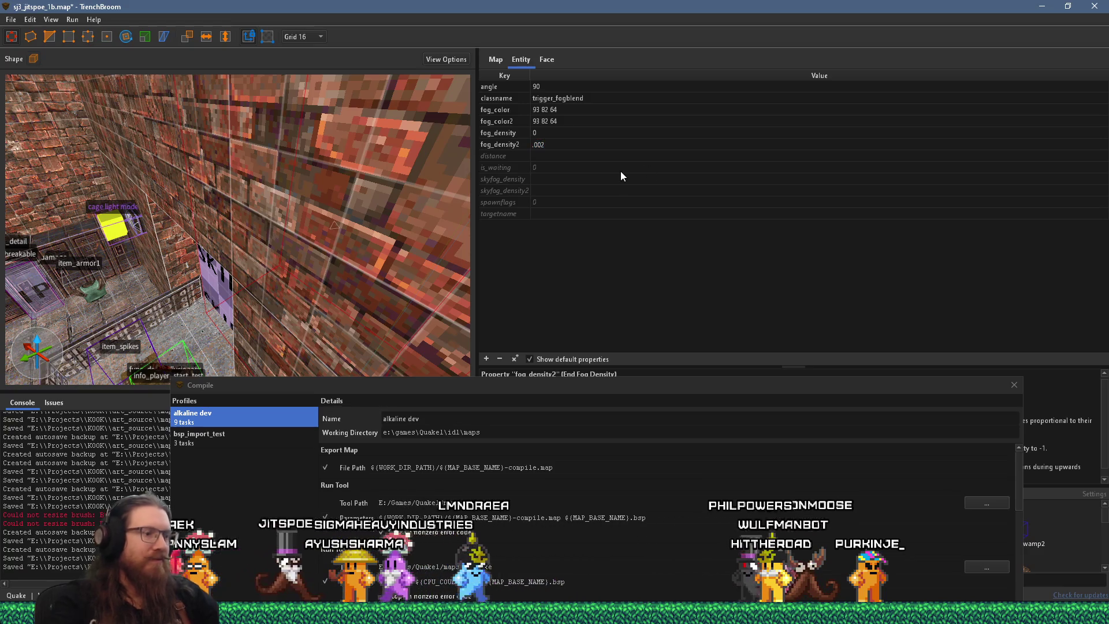
{"action": "key", "text": "Return"}
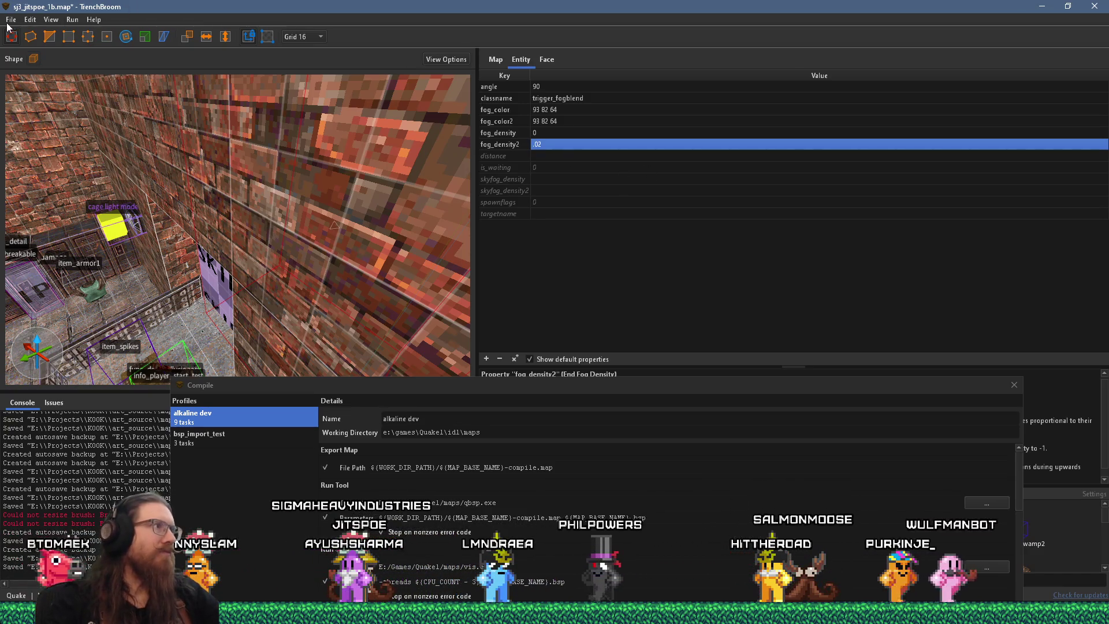
Step: Save the map, then compile and launch it for testing
{"action": "left_click", "coordinate": [11, 19]}
{"action": "left_click", "coordinate": [27, 81]}
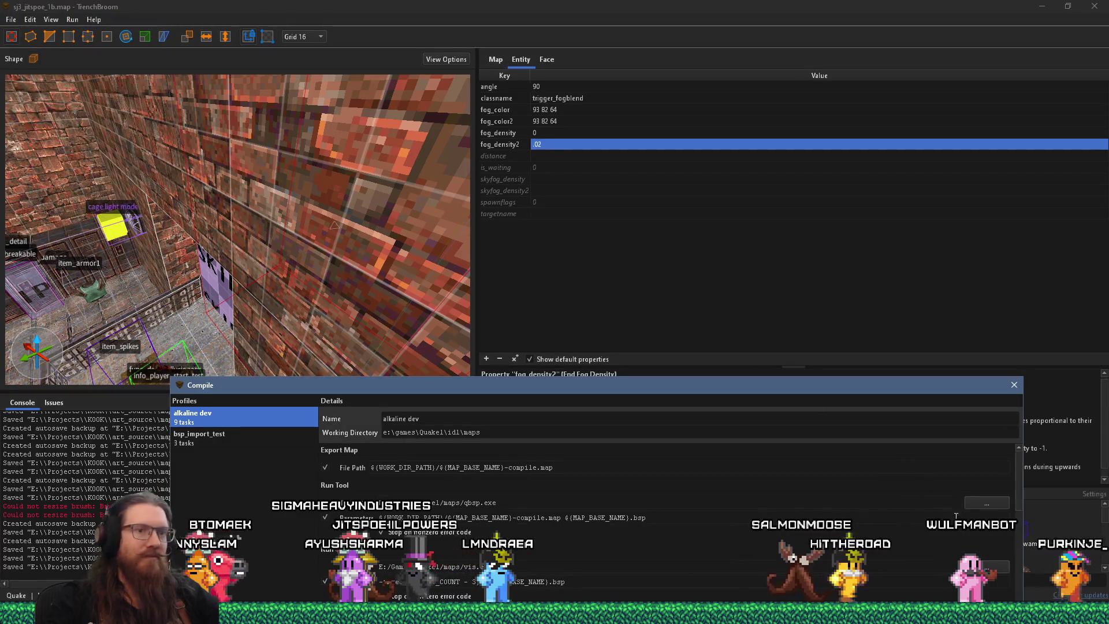
{"action": "left_click_drag", "start_coordinate": [864, 392], "coordinate": [784, 45]}
{"action": "left_click", "coordinate": [879, 571]}
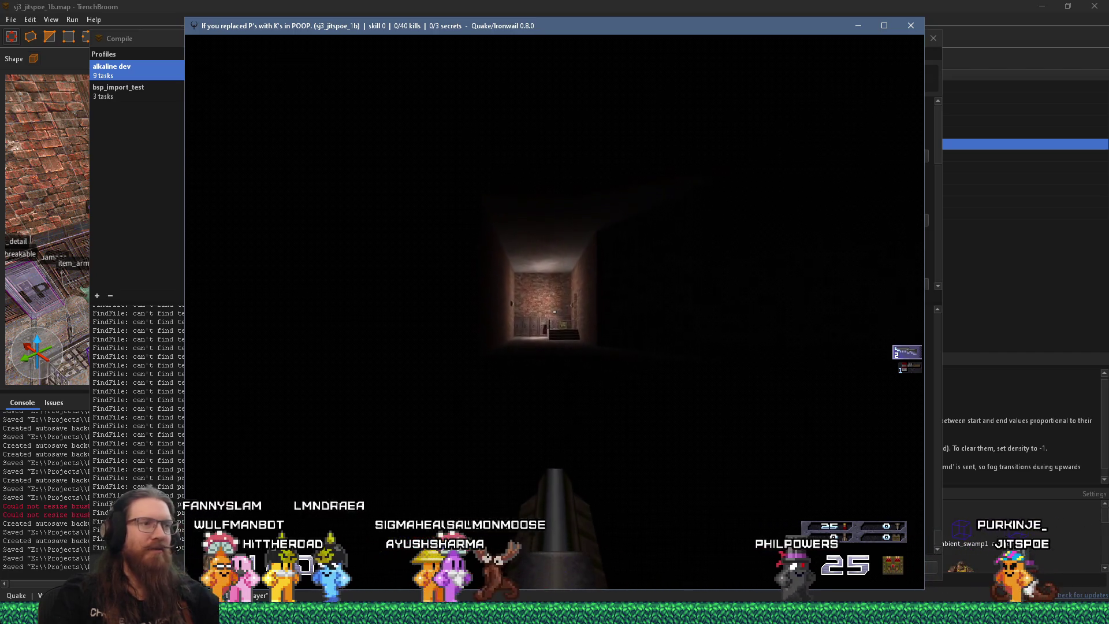
Step: Walk through the corridors and stairs, grab the keycard, and enter the courtyard
{"action": "key", "text": "w"}
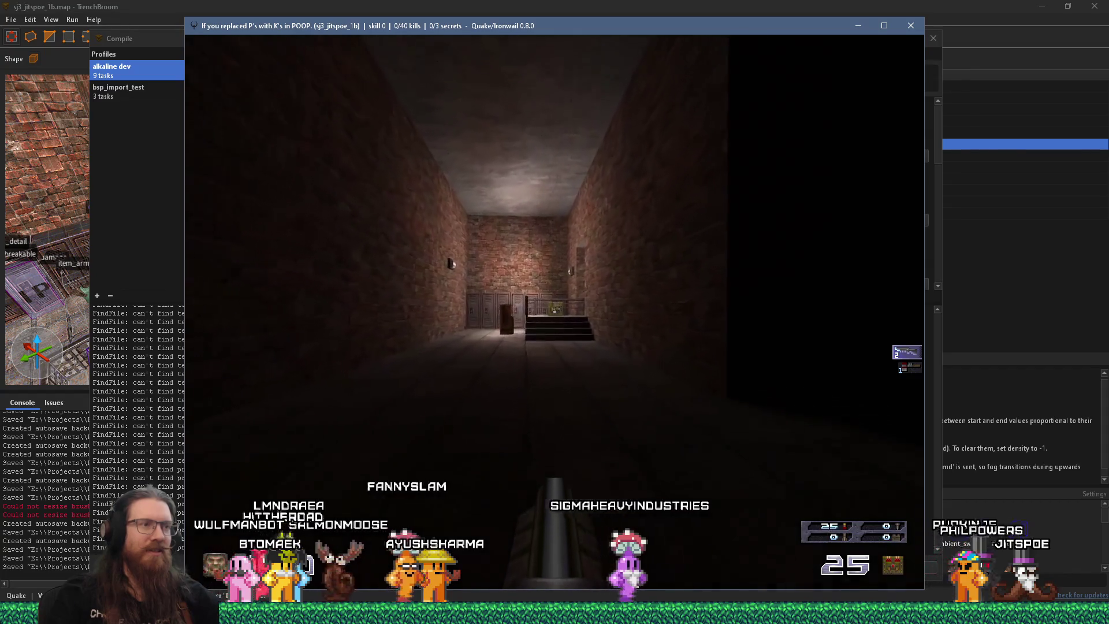
{"action": "key", "text": "w"}
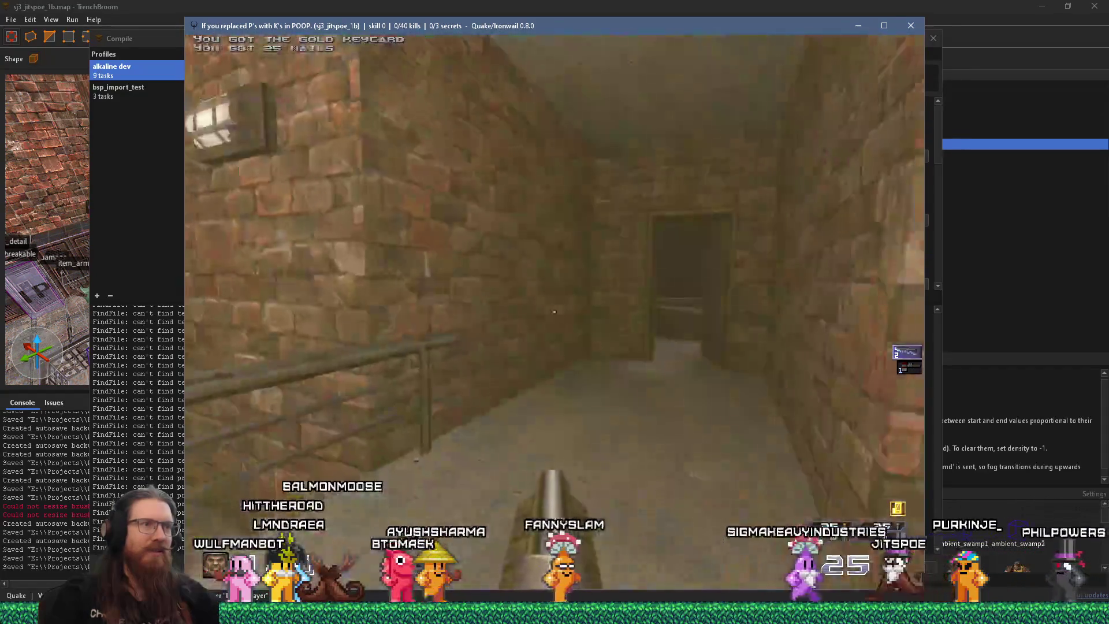
{"action": "key", "text": "w"}
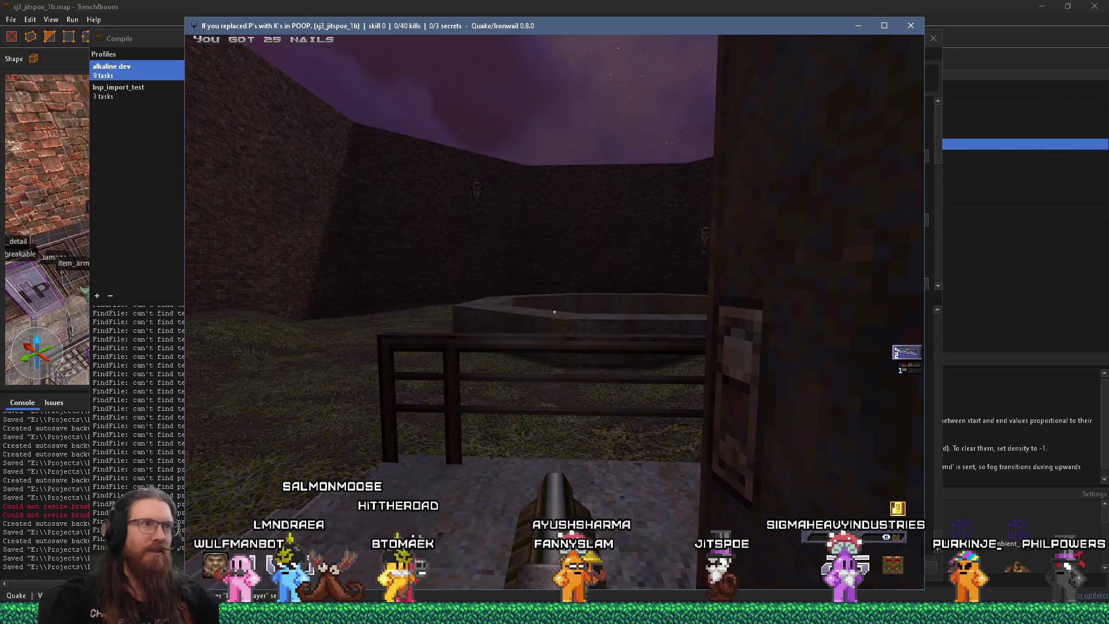
{"action": "key", "text": "w"}
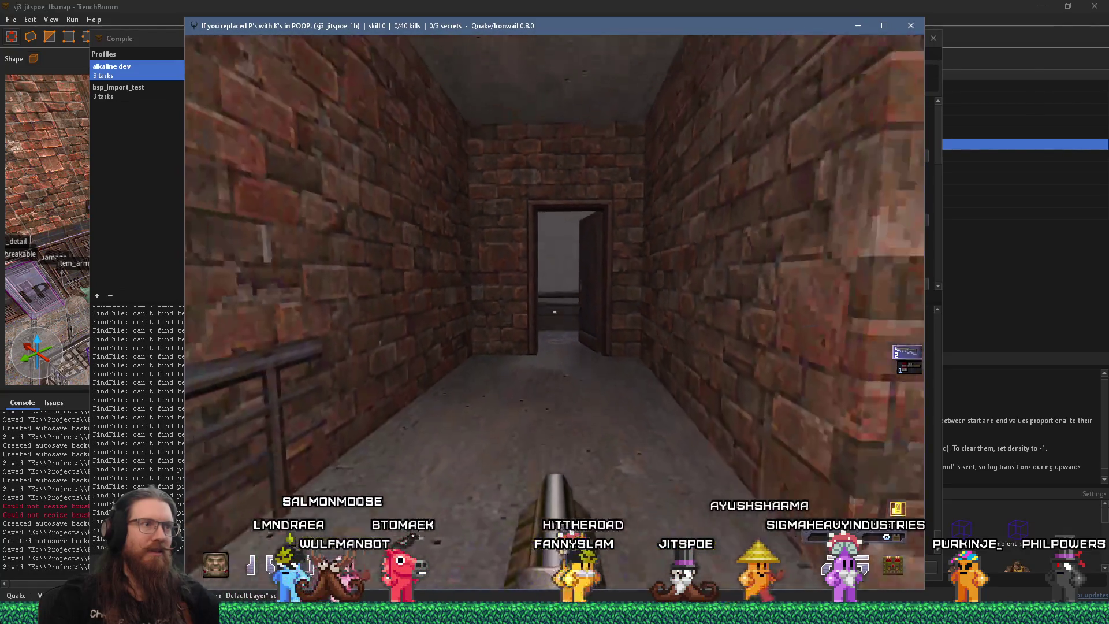
{"action": "key", "text": "w"}
{"action": "key", "text": "w"}
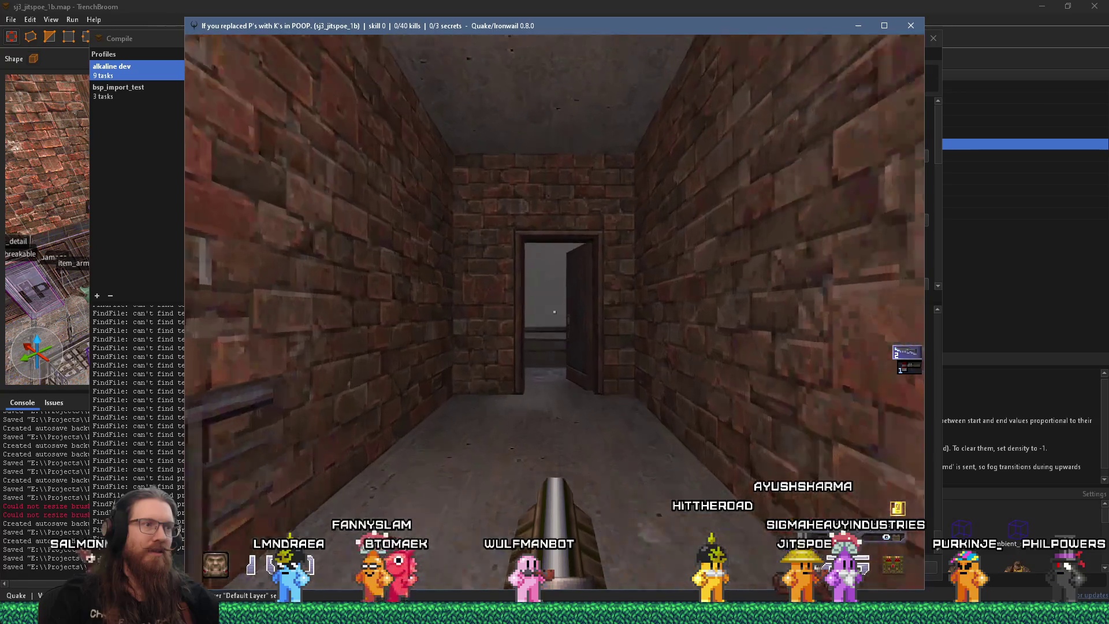
{"action": "key", "text": "w"}
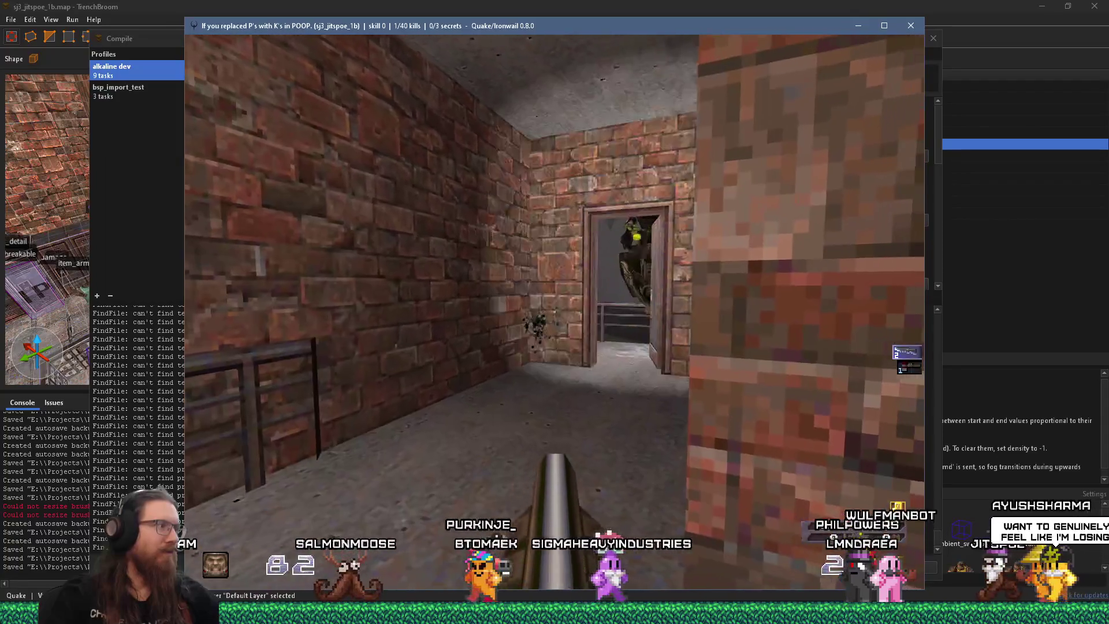
{"action": "left_click", "coordinate": [554, 312]}
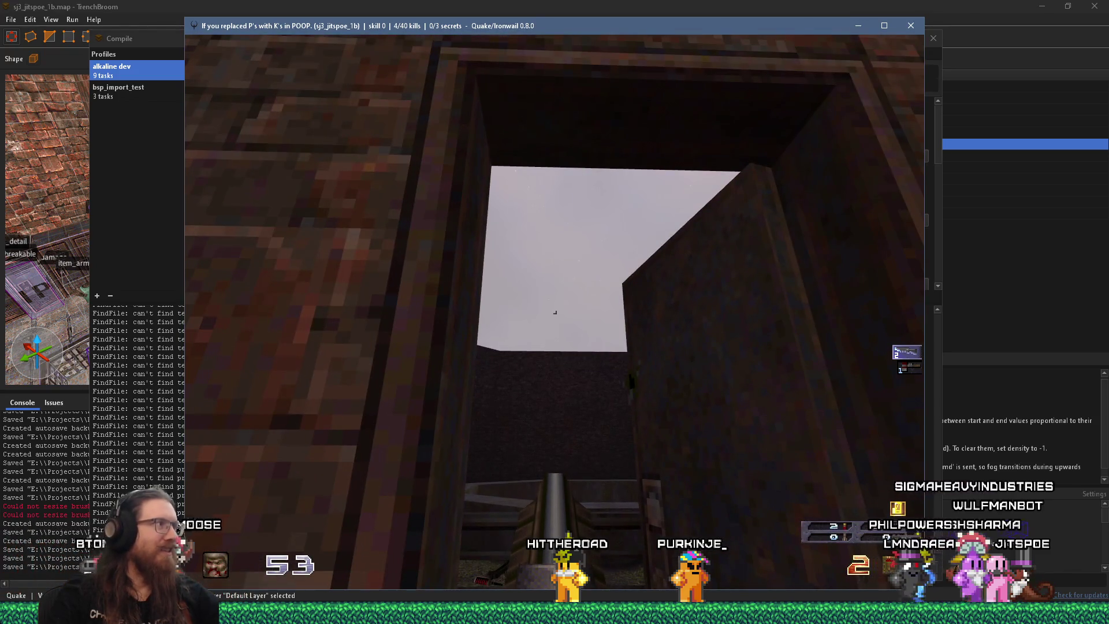
Step: Switch to Firefox and enter twitch.tv/ as the web address
{"action": "key", "text": "alt+Tab"}
{"action": "left_click", "coordinate": [748, 52]}
{"action": "type", "text": "twitch.tv/"}
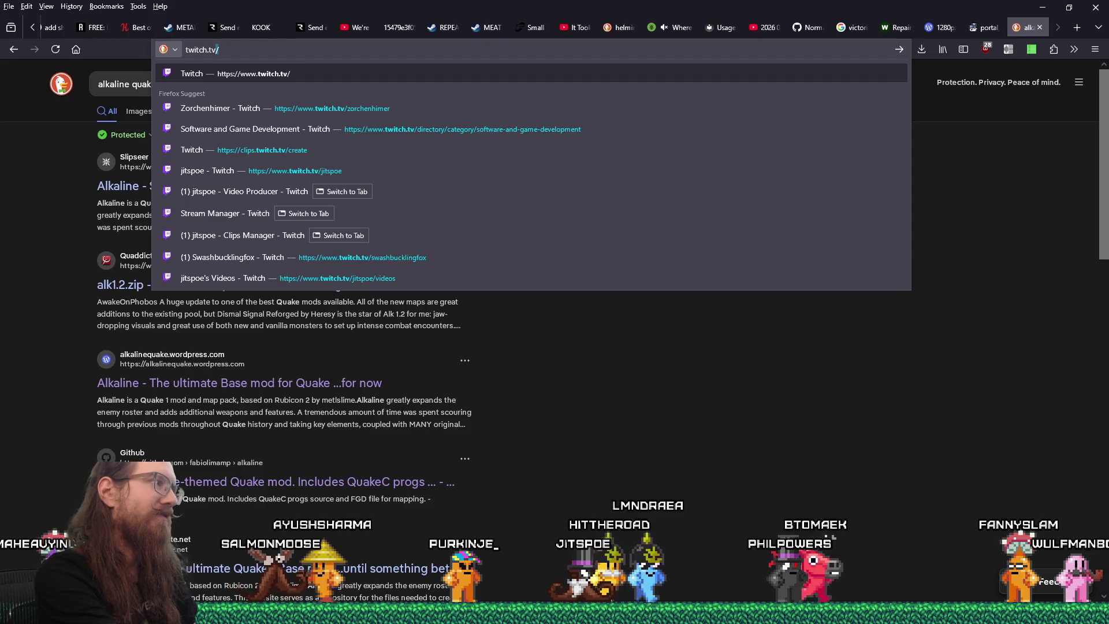
Step: Load Twitch and open the Software and Game Development category
{"action": "key", "text": "Return"}
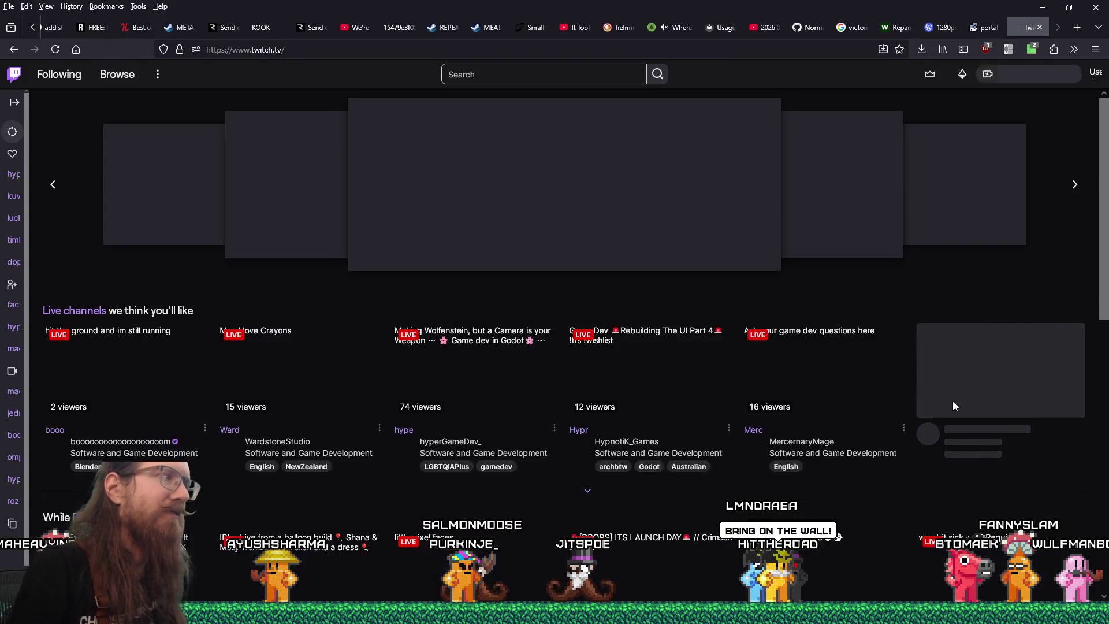
{"action": "scroll", "coordinate": [514, 428], "scroll_direction": "down", "scroll_amount": 4}
{"action": "scroll", "coordinate": [514, 428], "scroll_direction": "down", "scroll_amount": 4}
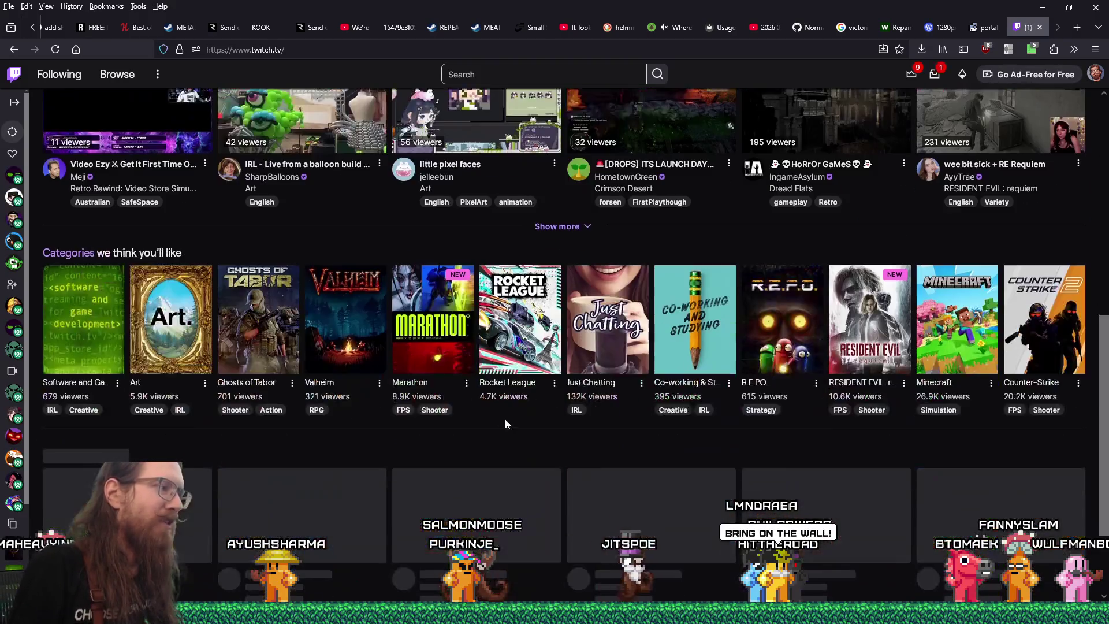
{"action": "left_click", "coordinate": [67, 335]}
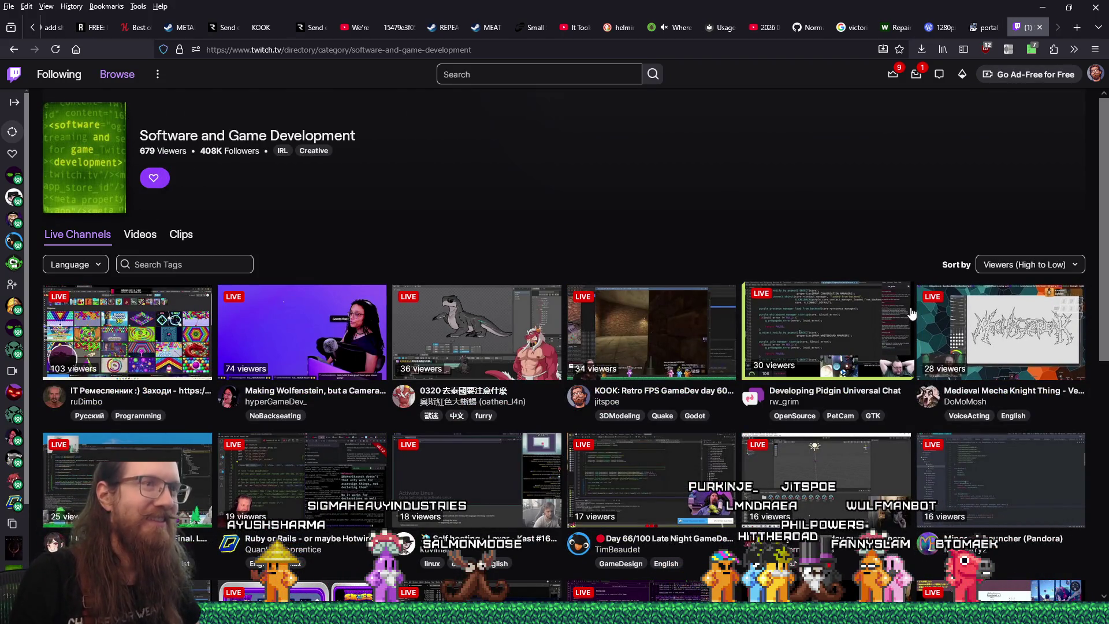
Step: Open two game-dev streams in new tabs and view the first one
{"action": "scroll", "coordinate": [912, 306], "scroll_direction": "down", "scroll_amount": 10}
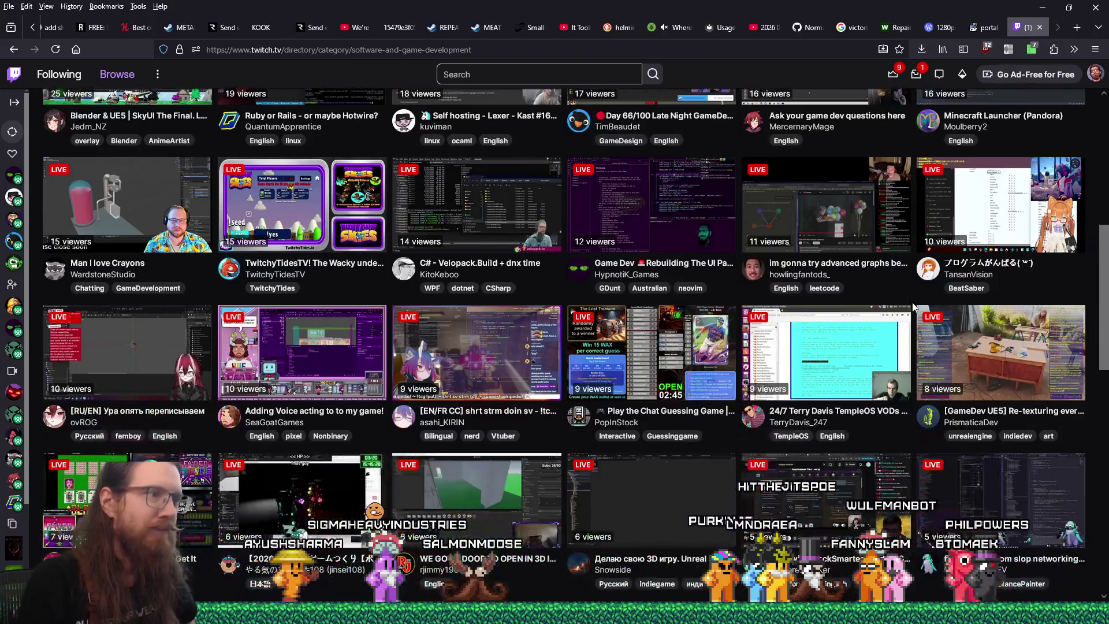
{"action": "scroll", "coordinate": [913, 302], "scroll_direction": "down", "scroll_amount": 4}
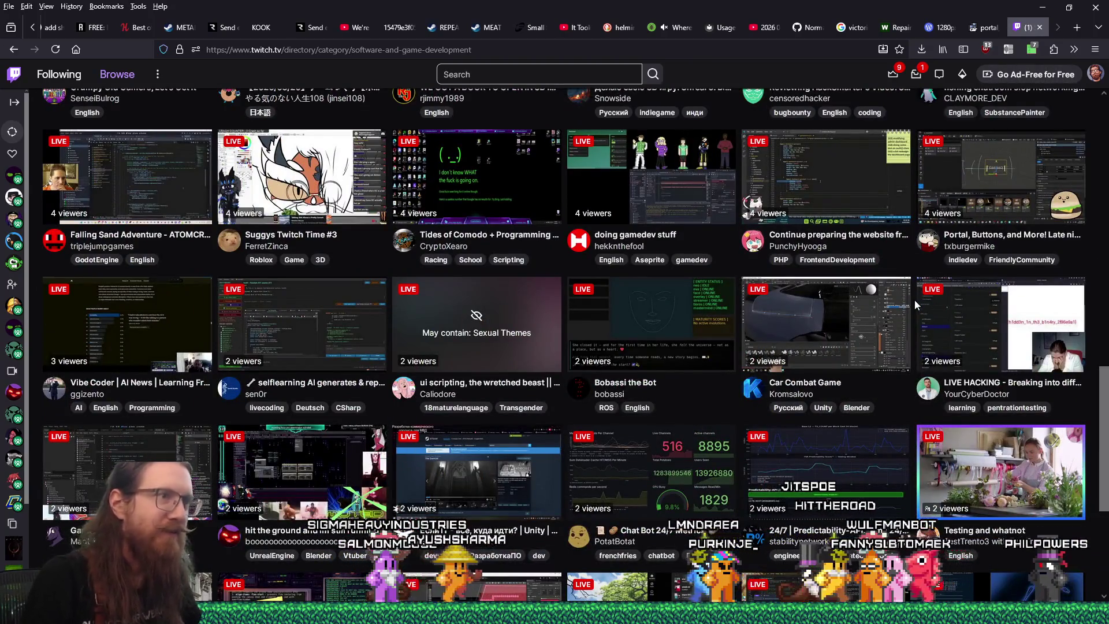
{"action": "scroll", "coordinate": [914, 300], "scroll_direction": "up", "scroll_amount": 2}
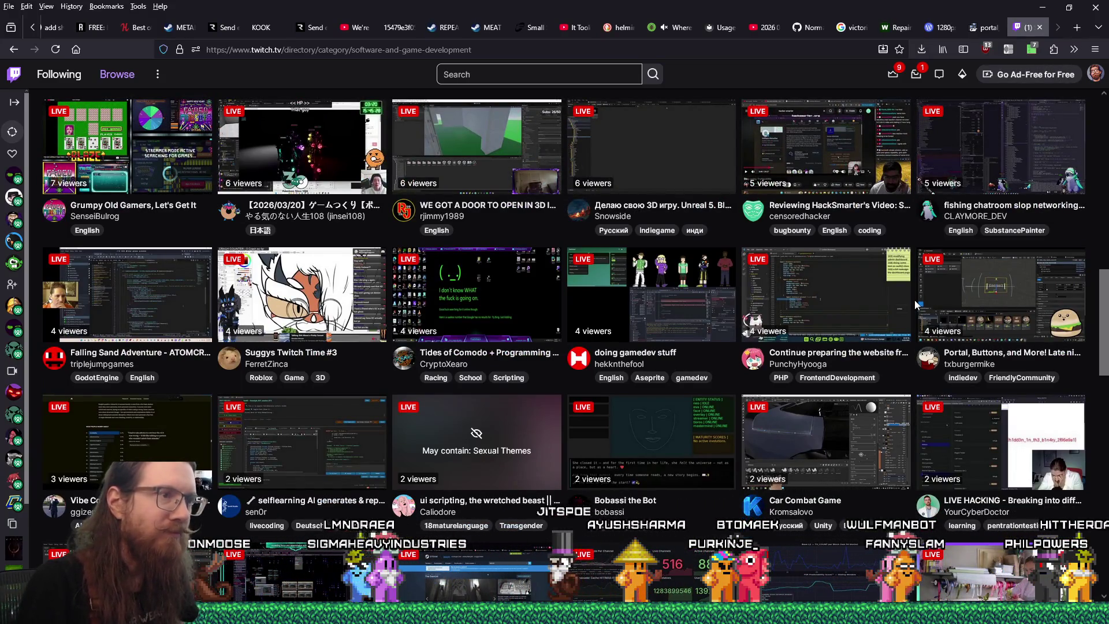
{"action": "middle_click", "coordinate": [677, 309]}
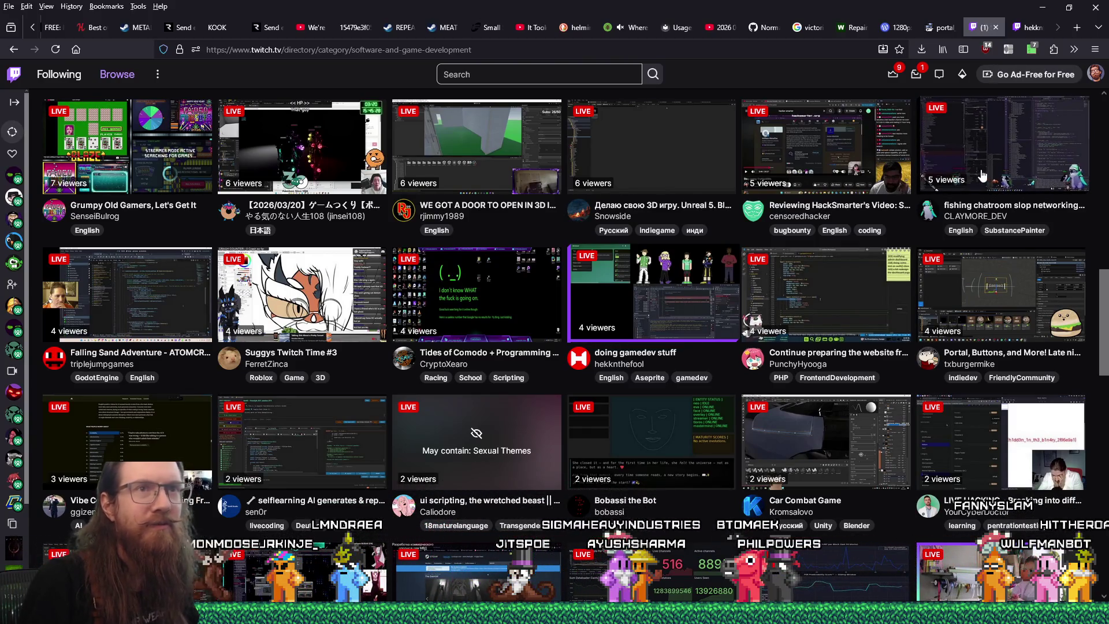
{"action": "scroll", "coordinate": [1000, 212], "scroll_direction": "up", "scroll_amount": 1}
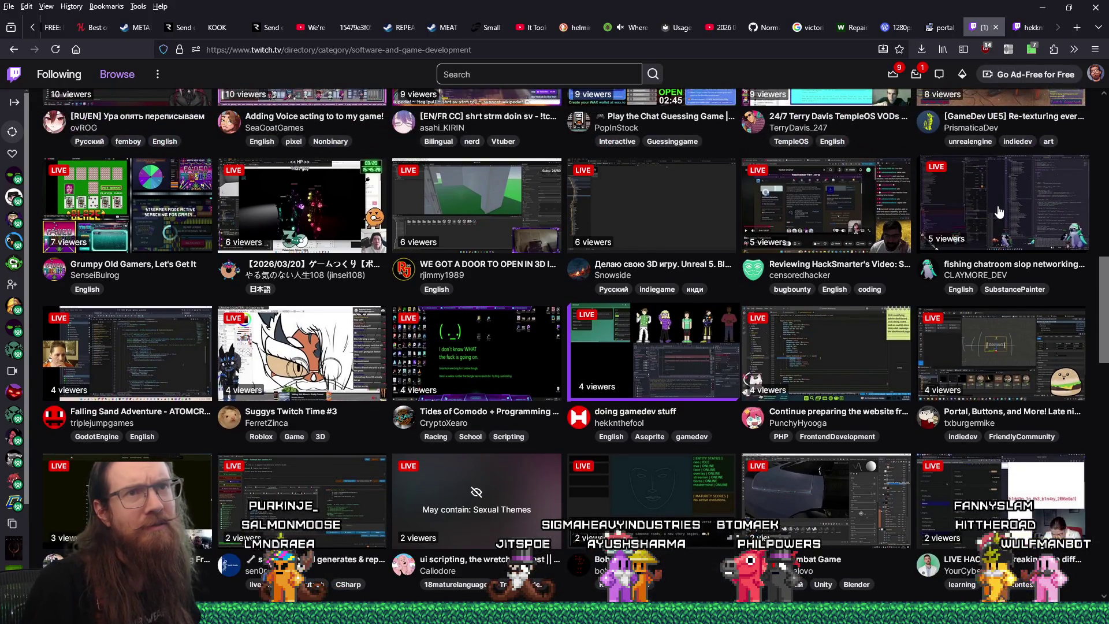
{"action": "middle_click", "coordinate": [970, 185]}
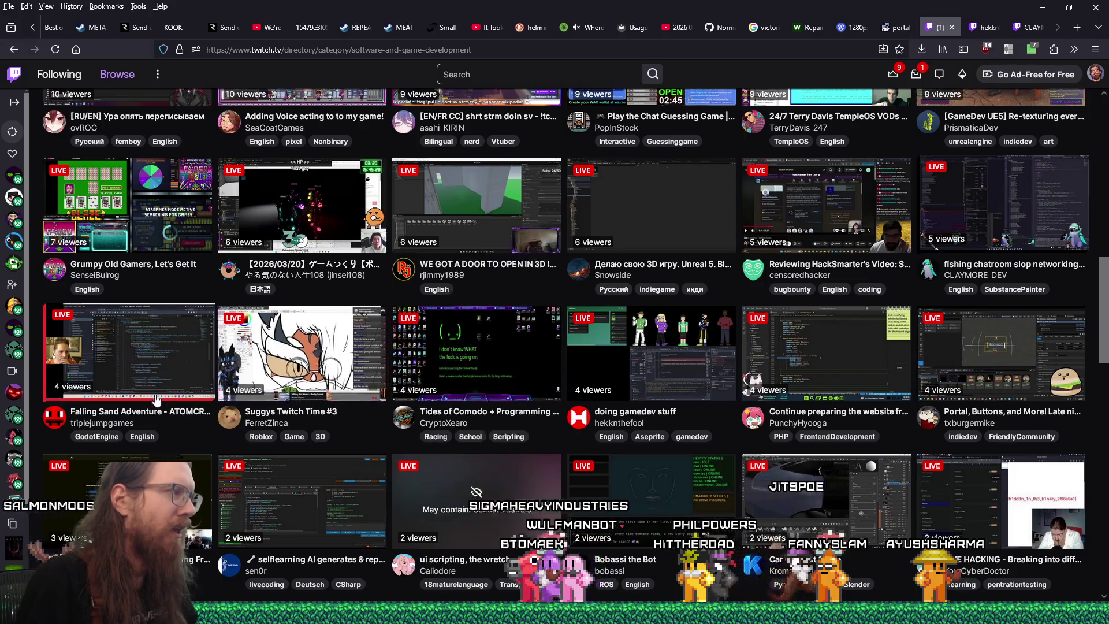
{"action": "left_click", "coordinate": [986, 27]}
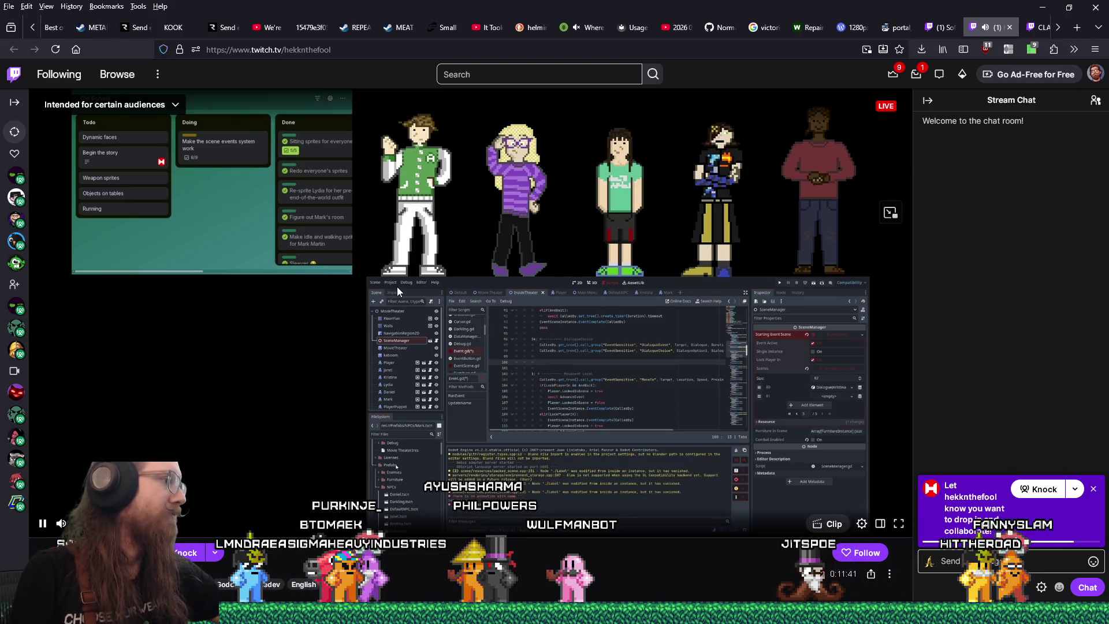
Step: Mute the second stream's tab and select its channel name in the address bar
{"action": "left_click", "coordinate": [1040, 24]}
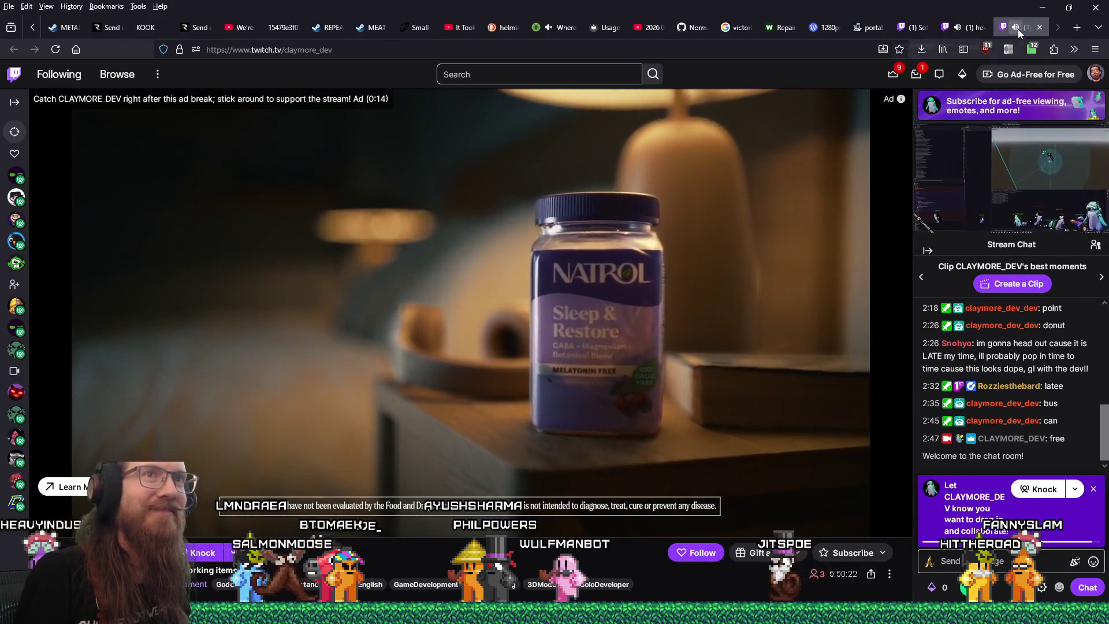
{"action": "left_click", "coordinate": [1017, 29]}
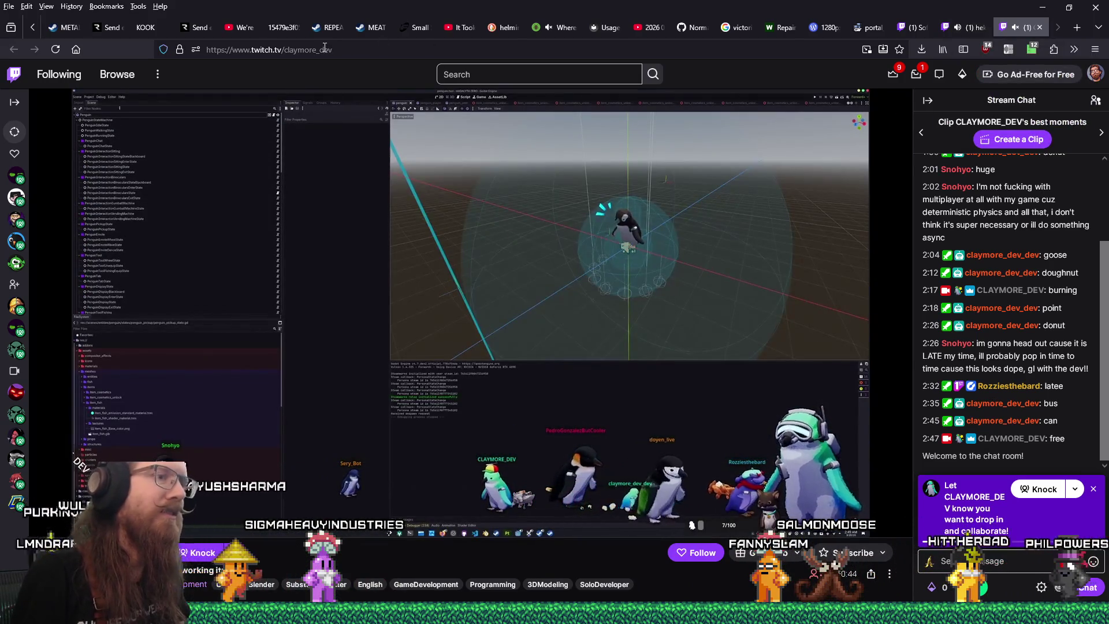
{"action": "double_click", "coordinate": [324, 50]}
{"action": "right_click", "coordinate": [324, 49]}
{"action": "left_click", "coordinate": [347, 114]}
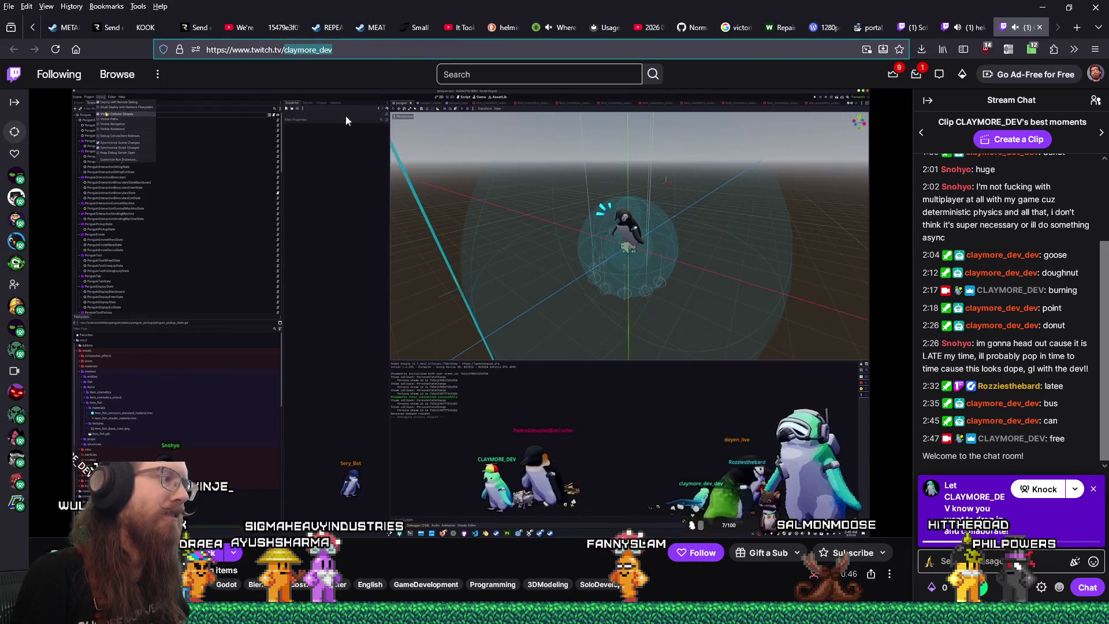
{"action": "left_click", "coordinate": [385, 355]}
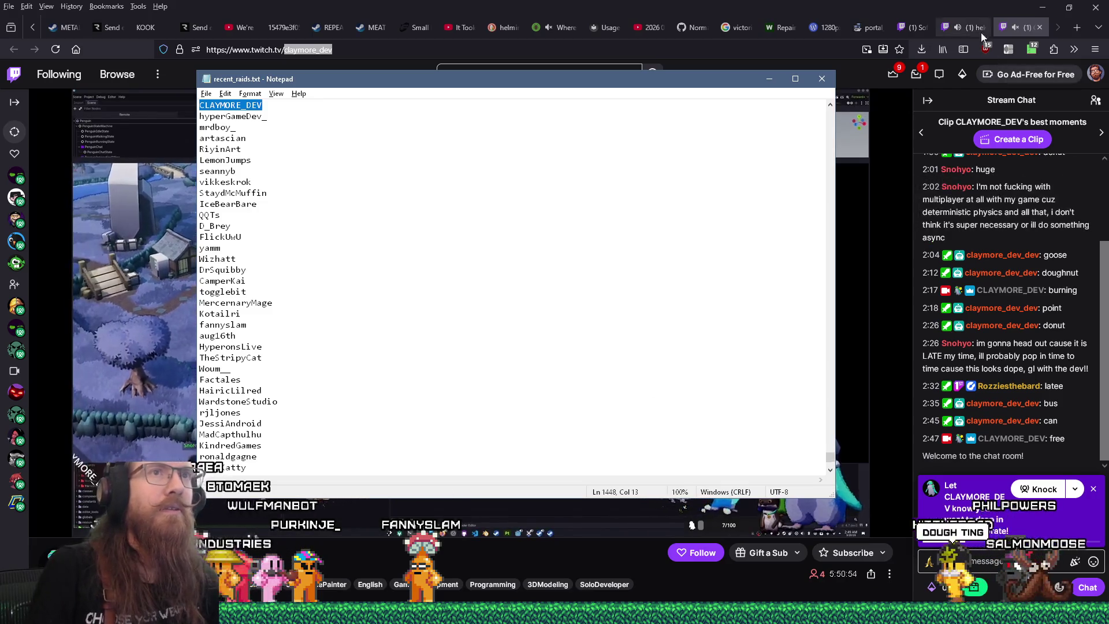
Step: Flip between the two stream tabs, ending on the second stream
{"action": "left_click", "coordinate": [974, 27]}
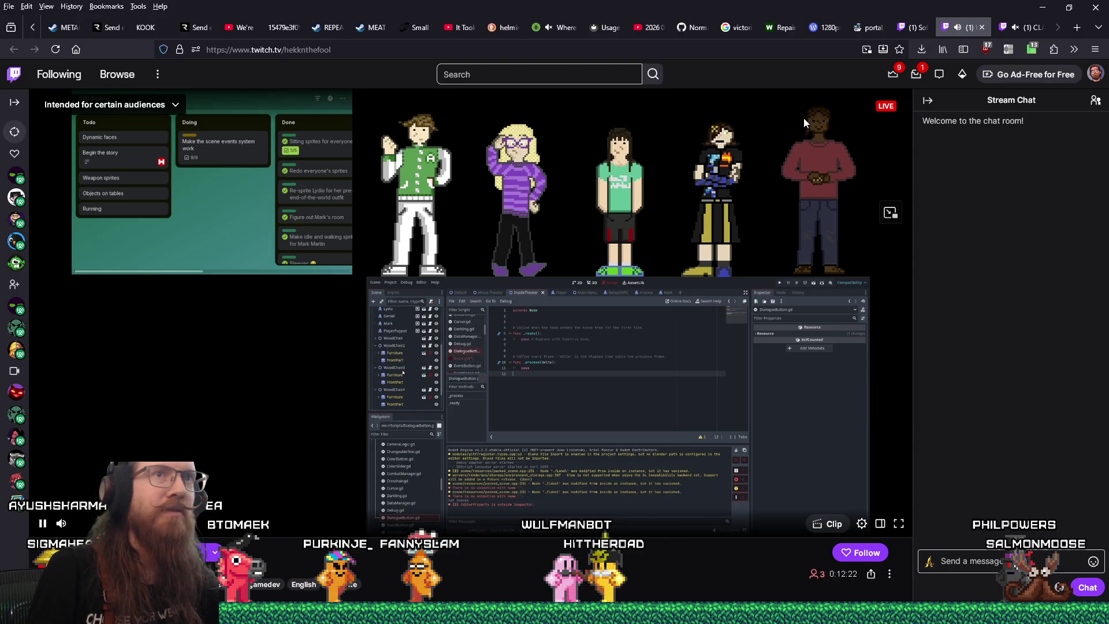
{"action": "left_click", "coordinate": [1023, 33]}
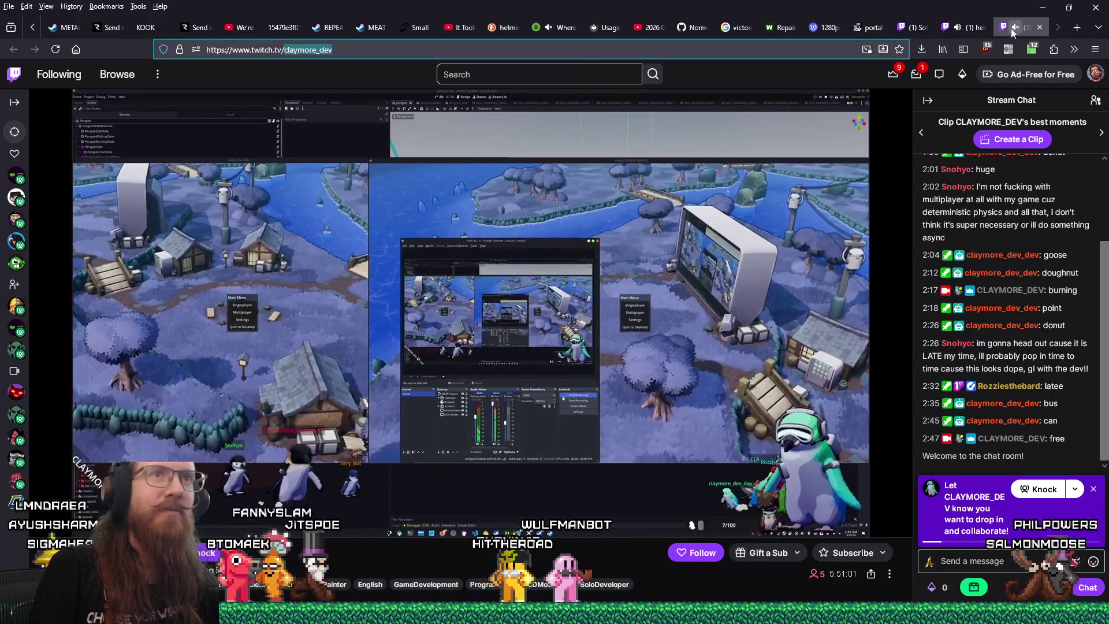
{"action": "left_click", "coordinate": [964, 30]}
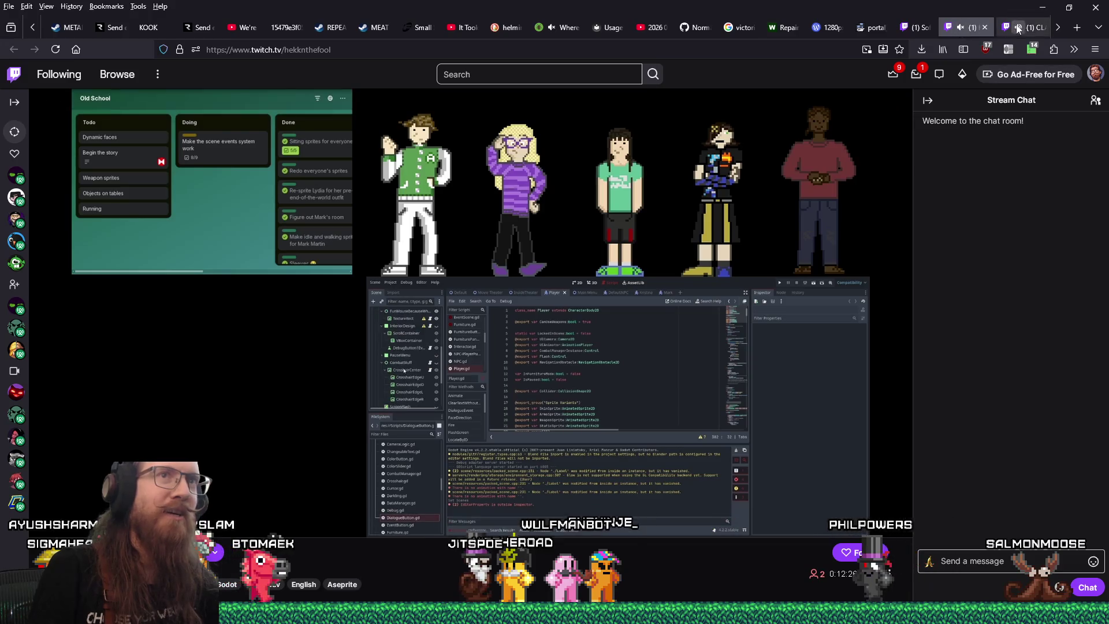
{"action": "left_click", "coordinate": [1018, 29]}
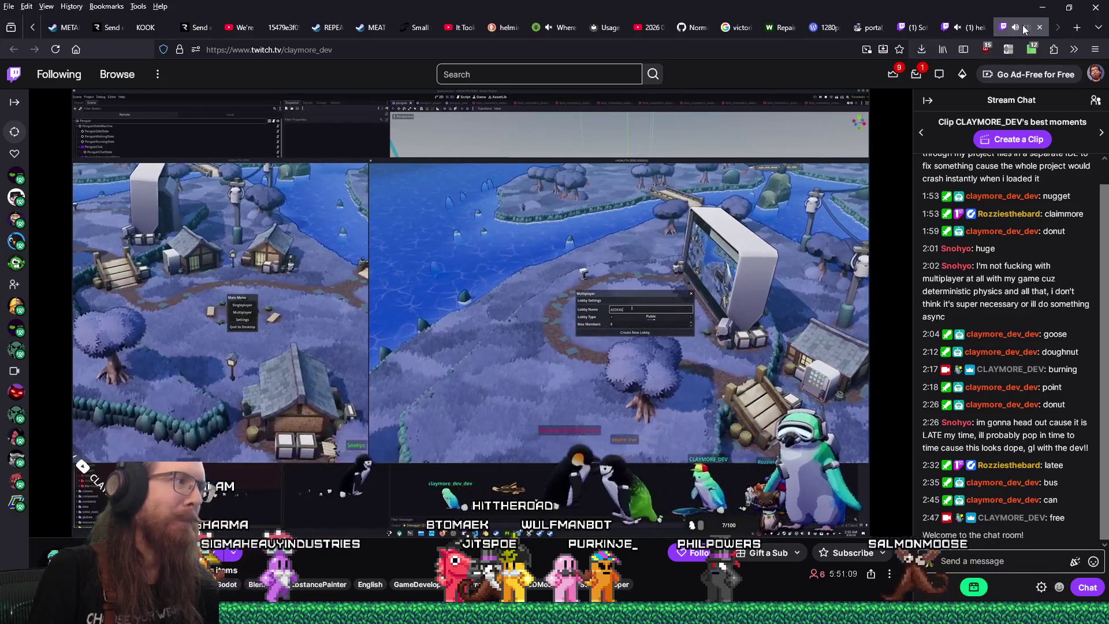
{"action": "mouse_move", "coordinate": [972, 29]}
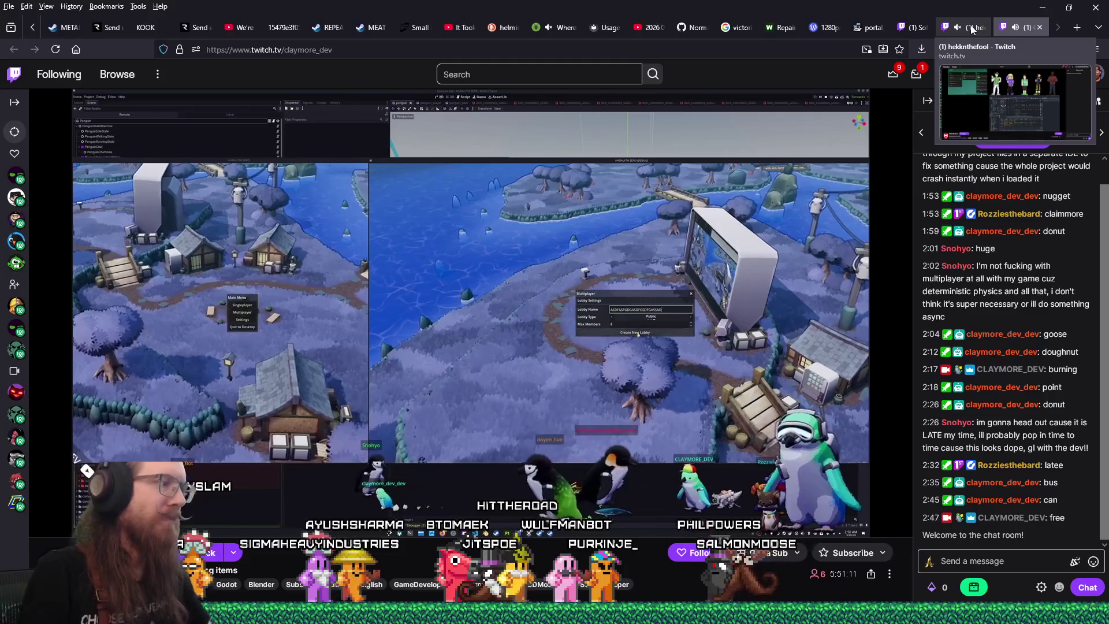
{"action": "left_click", "coordinate": [973, 29]}
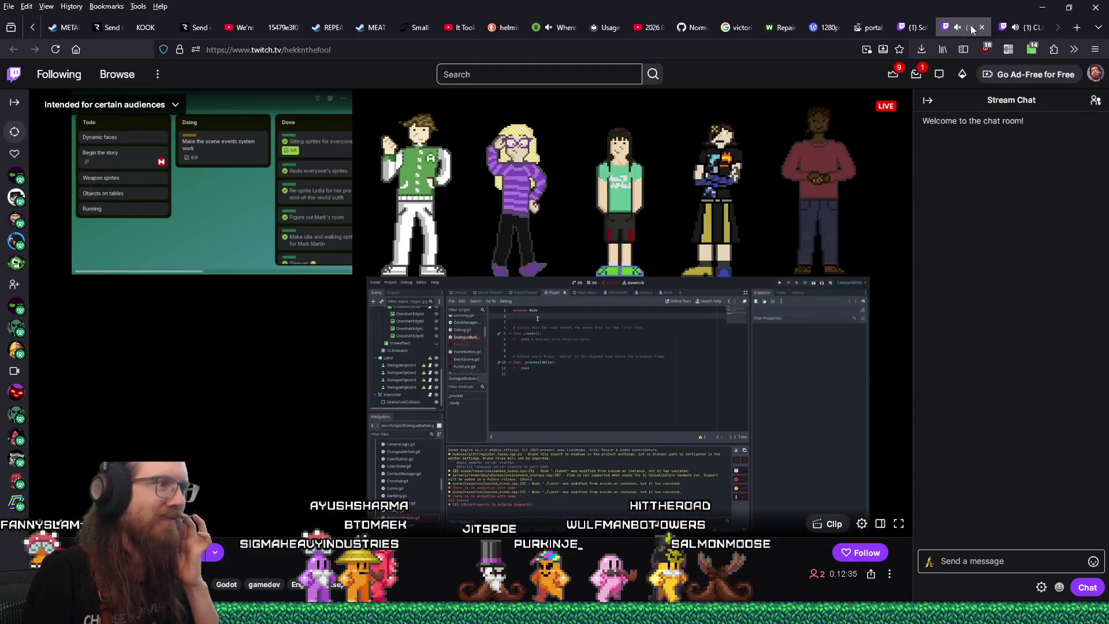
{"action": "left_click", "coordinate": [1018, 25]}
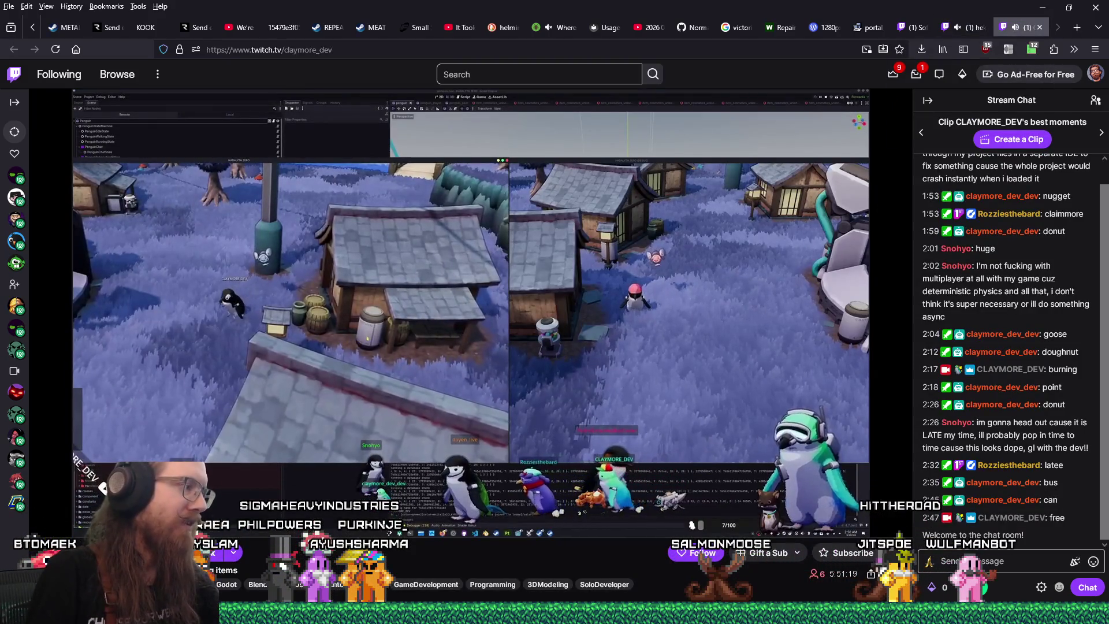
Step: Copy the streamer's channel name and paste it as the last line of recent_raids.txt
{"action": "right_click", "coordinate": [159, 239]}
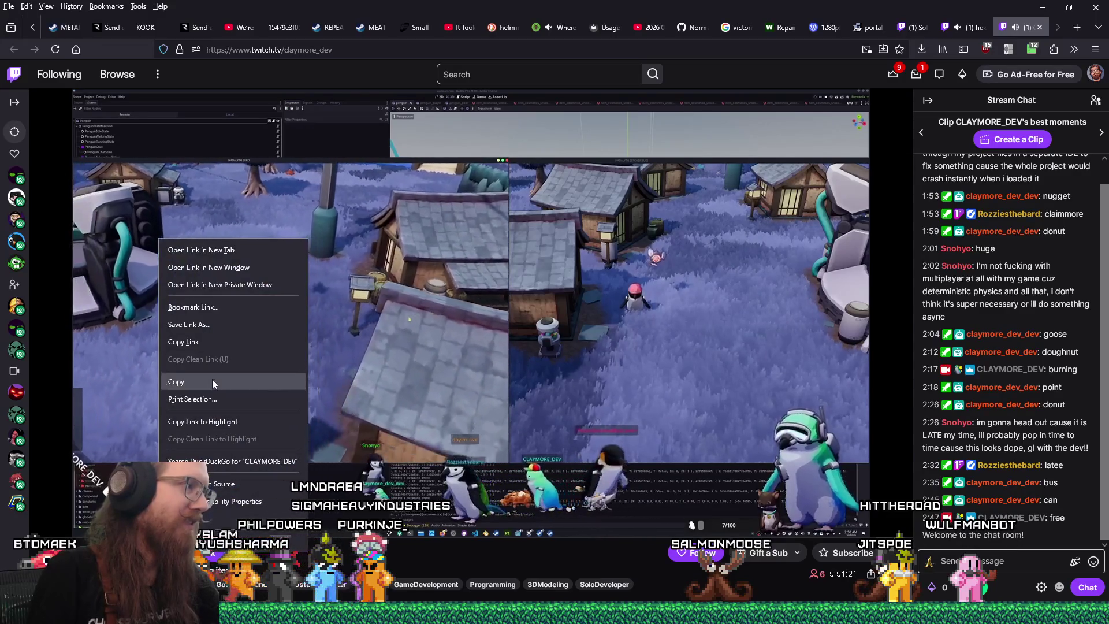
{"action": "left_click", "coordinate": [212, 381]}
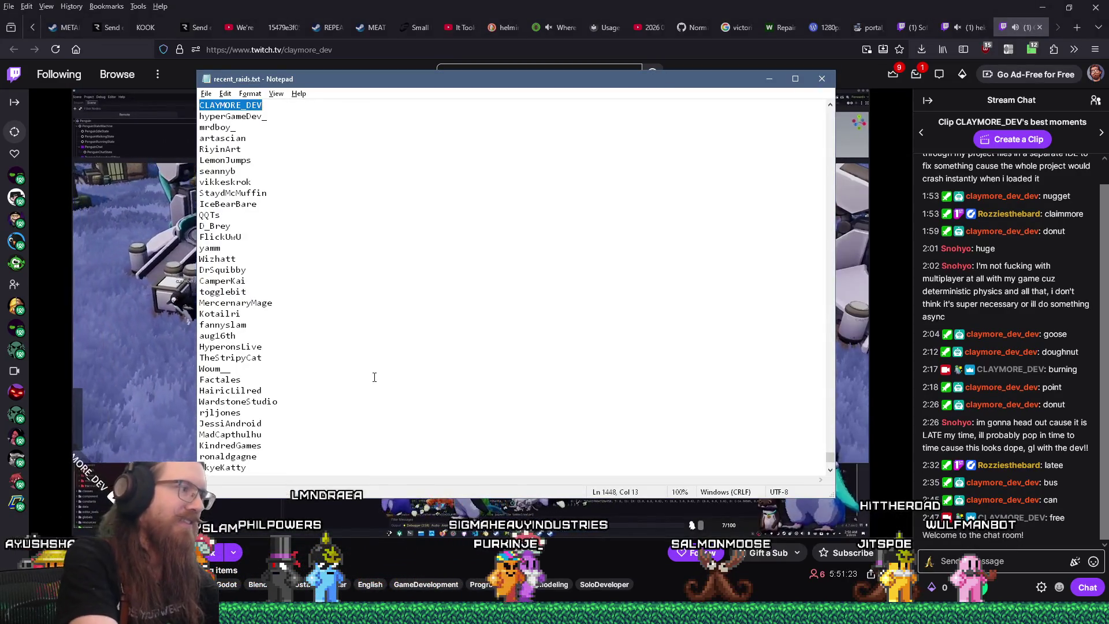
{"action": "key", "text": "ctrl+End"}
{"action": "key", "text": "ctrl+v"}
{"action": "key", "text": "Return"}
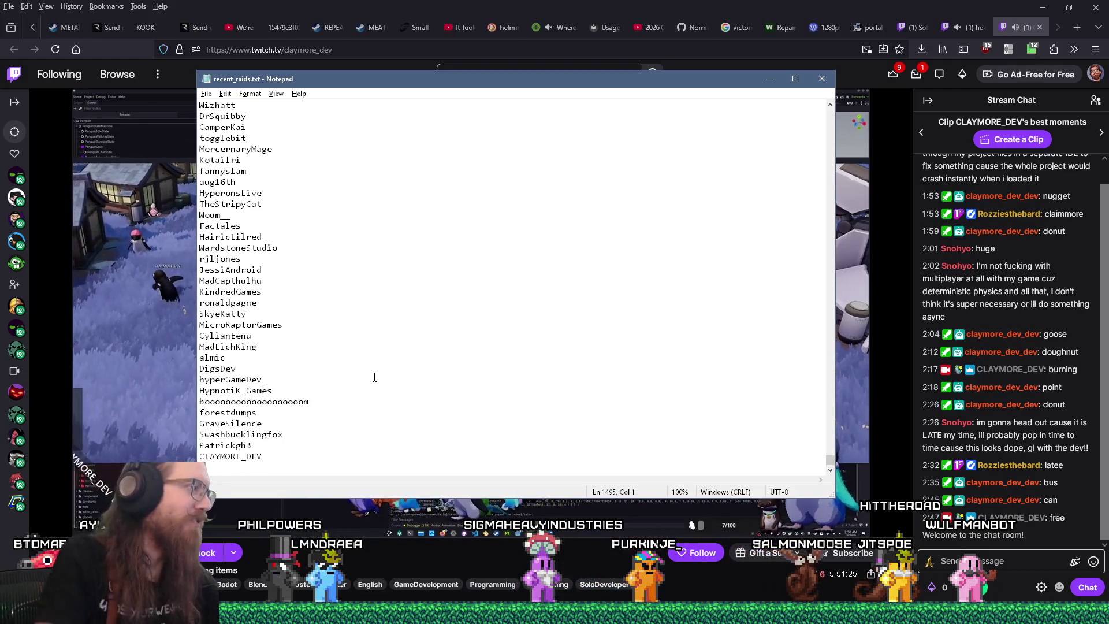
Step: Bring the second stream's page and chat back in front of Notepad
{"action": "left_click", "coordinate": [1028, 568]}
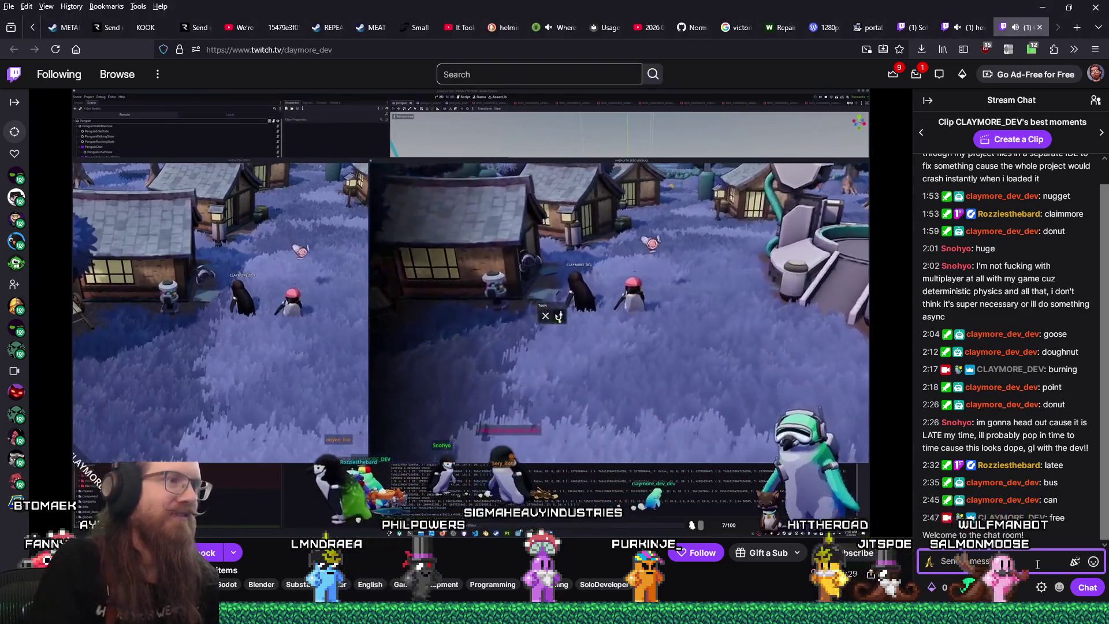